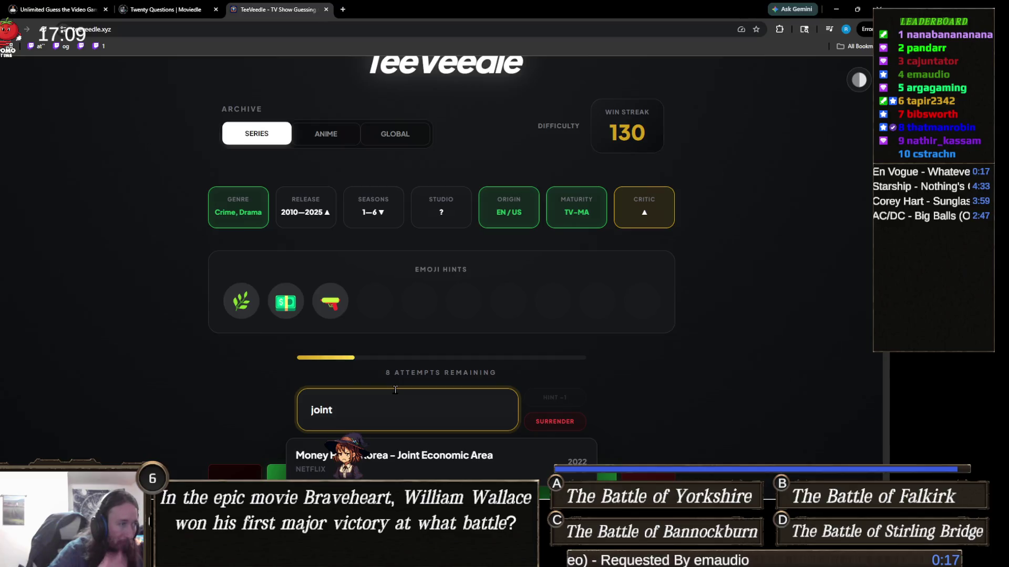
# Clear the leftover search text and guess Ozark, revealing Netflix as the studio.
pyautogui.scroll(-3, 283, 373)
pyautogui.scroll(4, 283, 370)
pyautogui.press('BackSpace')
pyautogui.press('BackSpace')
pyautogui.press('BackSpace')
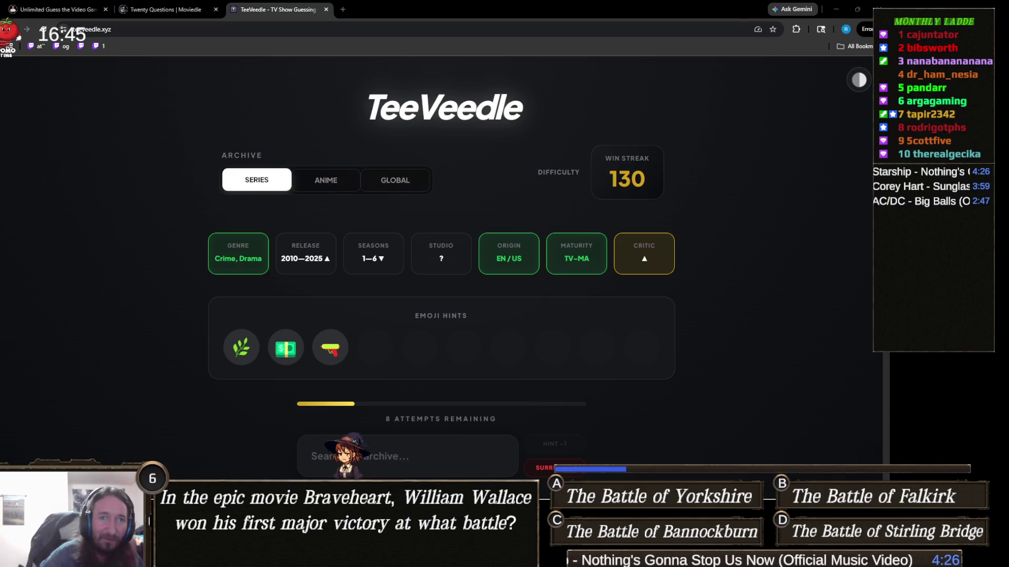
pyautogui.click(389, 446)
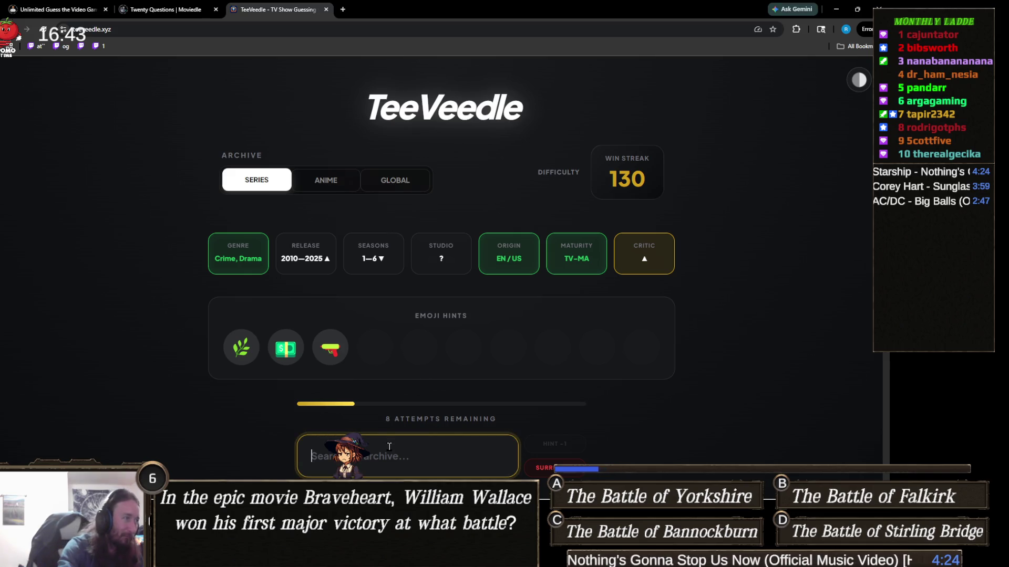
pyautogui.write('ozark')
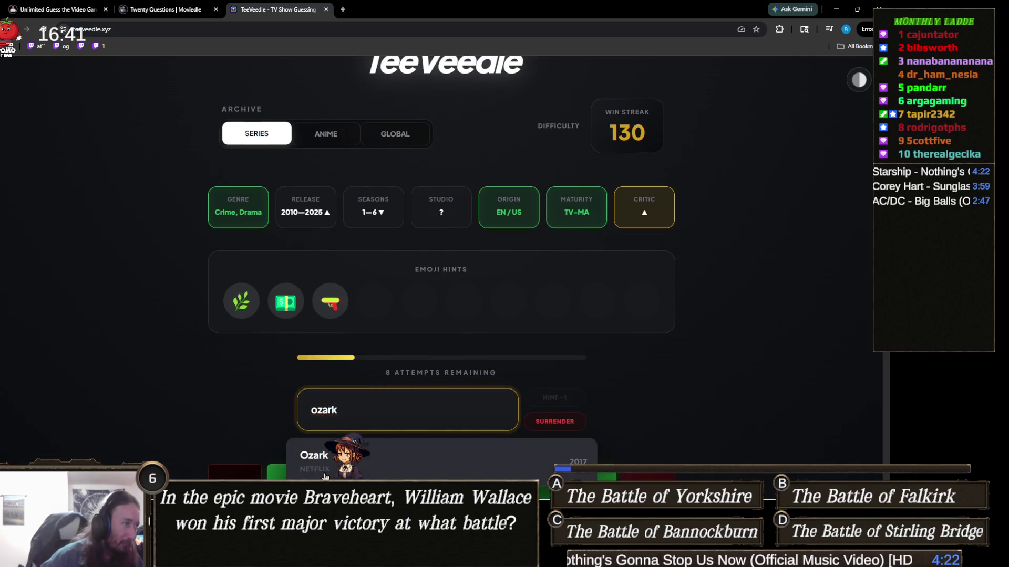
pyautogui.press('Return')
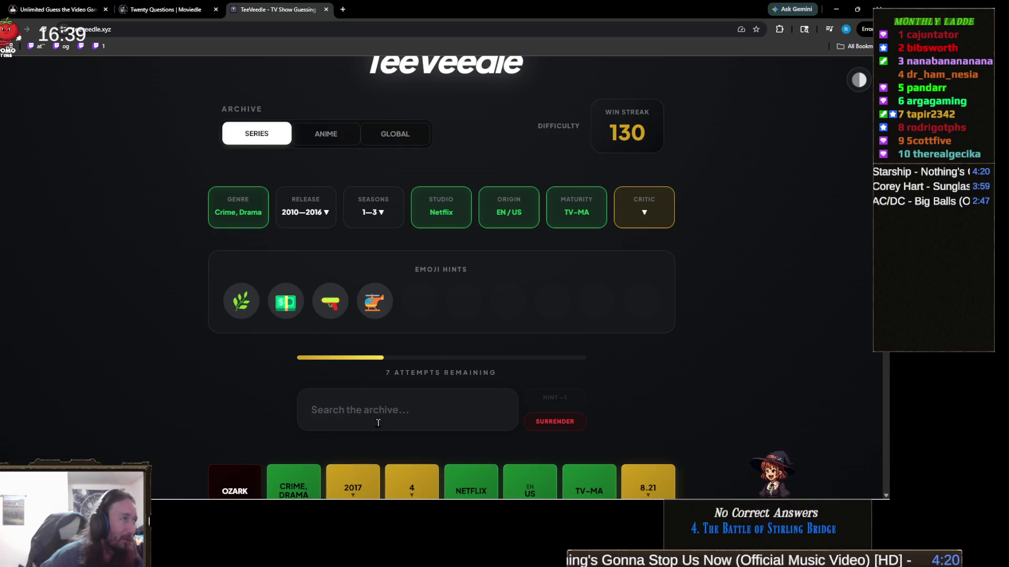
pyautogui.scroll(-2, 377, 422)
pyautogui.scroll(2, 377, 422)
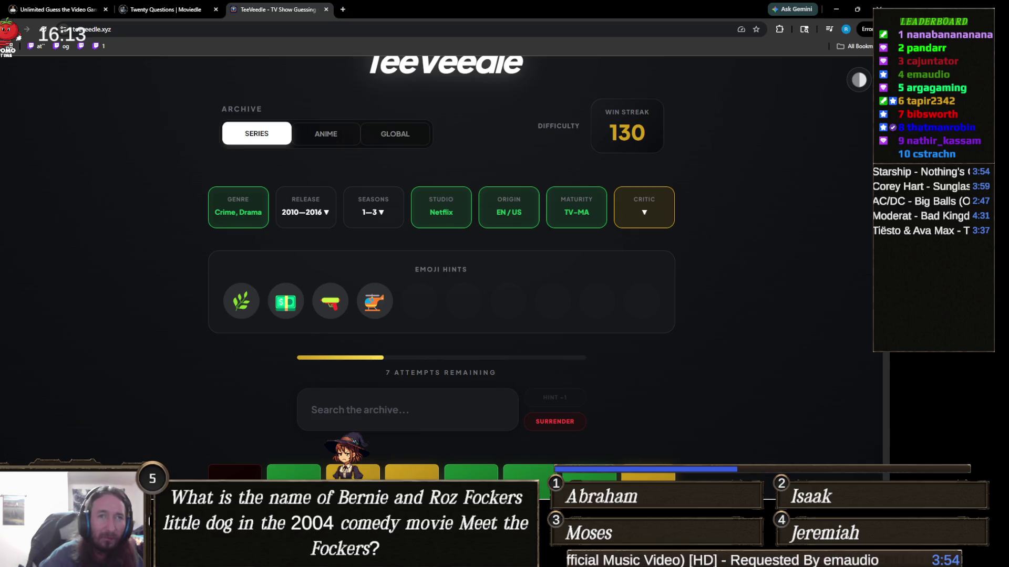
# Discard the 'waterg' and 'pablo' searches, then guess Narcos to win the round.
pyautogui.click(408, 421)
pyautogui.write('waterg')
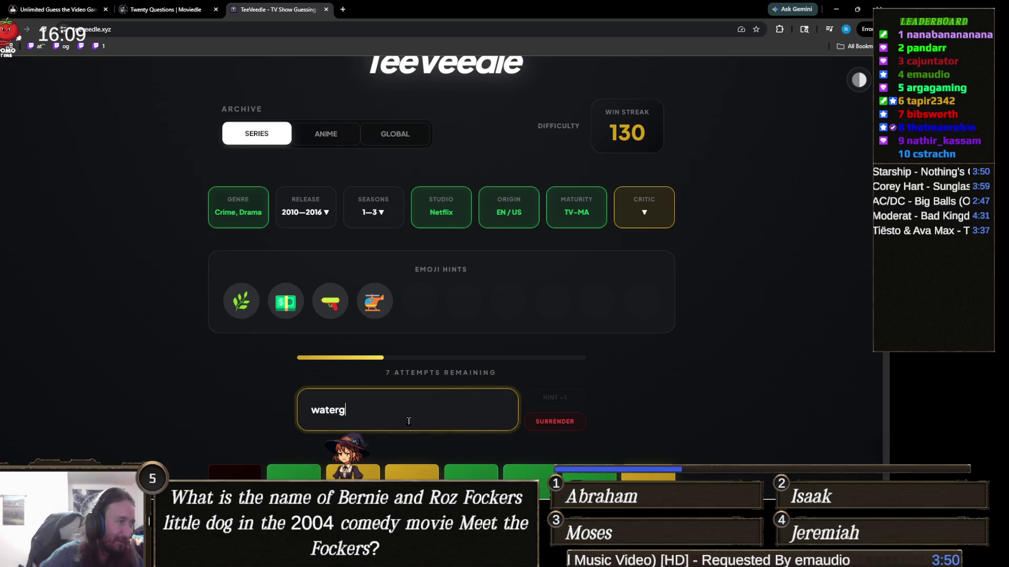
pyautogui.hotkey('ctrl', 'a')
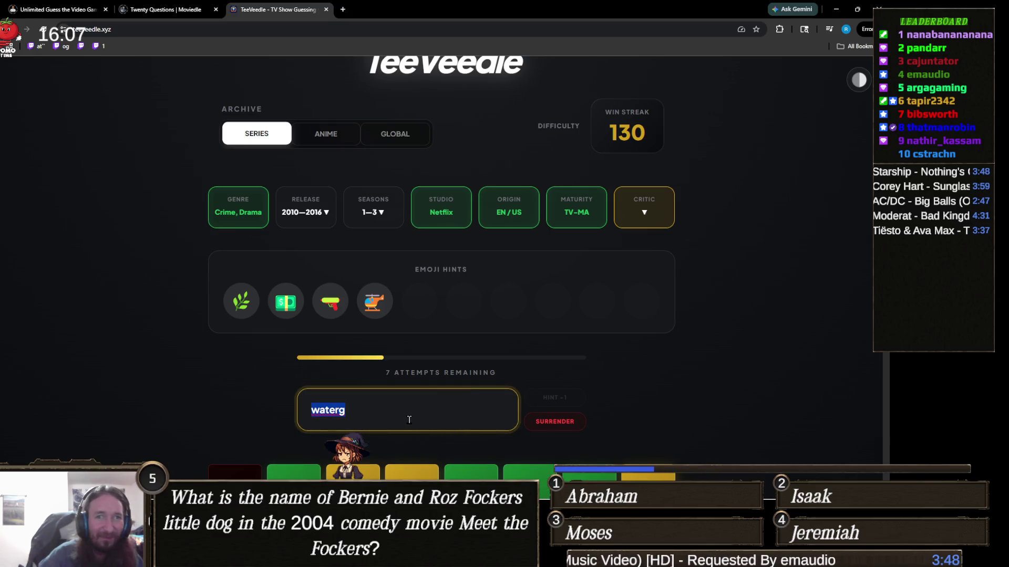
pyautogui.press('BackSpace')
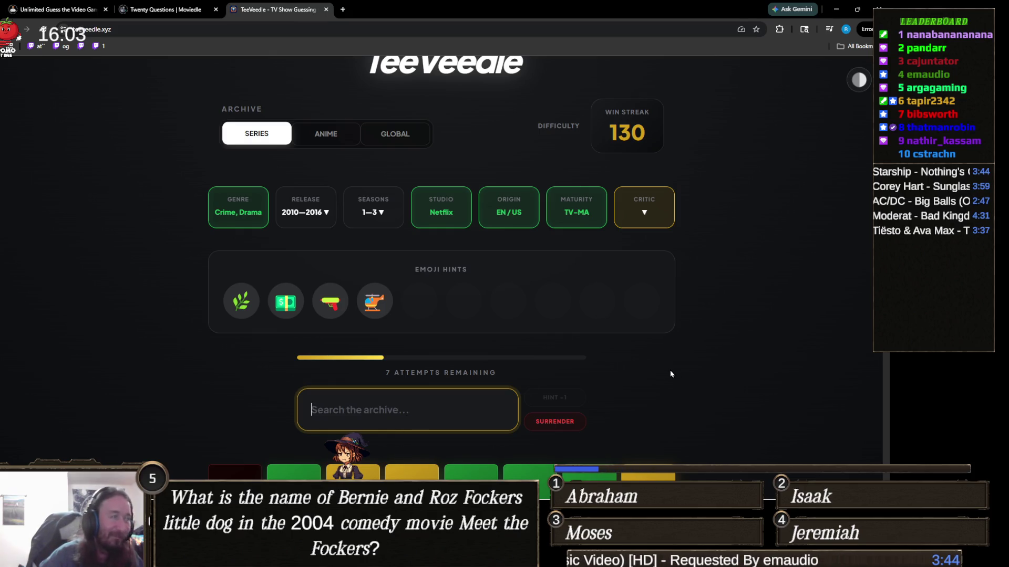
pyautogui.hotkey('alt', 'Tab')
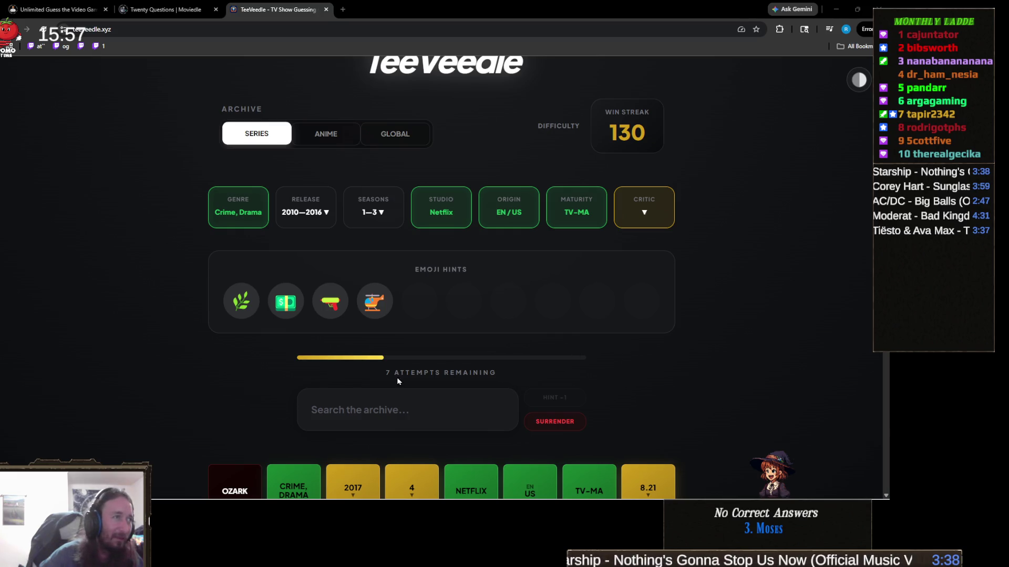
pyautogui.click(396, 403)
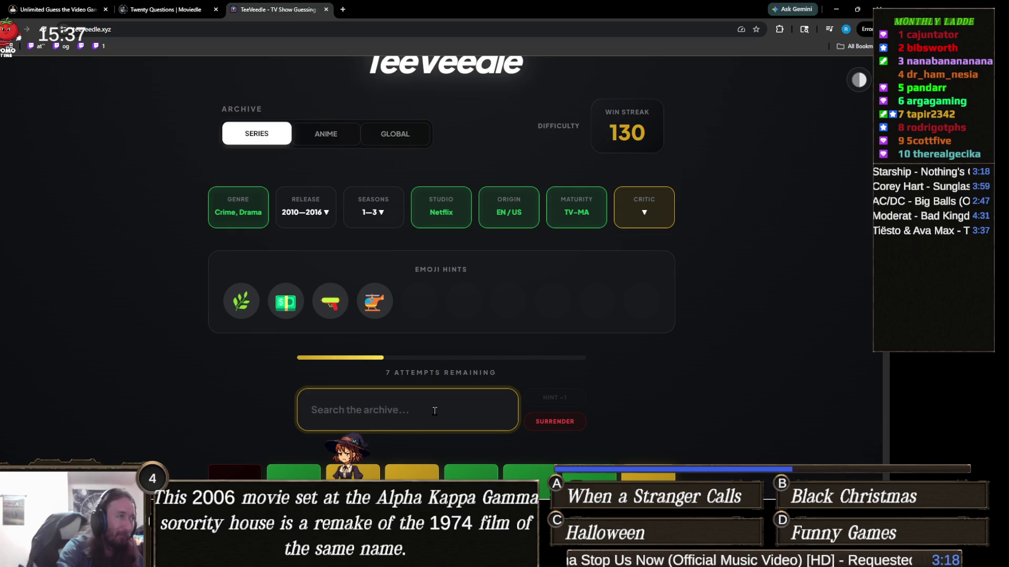
pyautogui.write('pablo')
pyautogui.press('BackSpace')
pyautogui.press('BackSpace')
pyautogui.press('BackSpace')
pyautogui.press('BackSpace')
pyautogui.press('BackSpace')
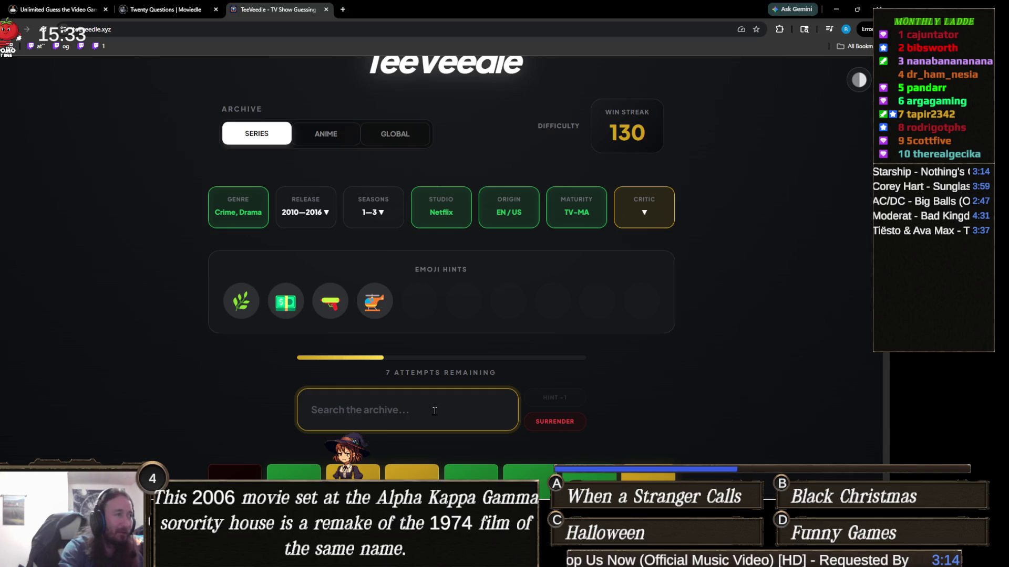
pyautogui.write('narco')
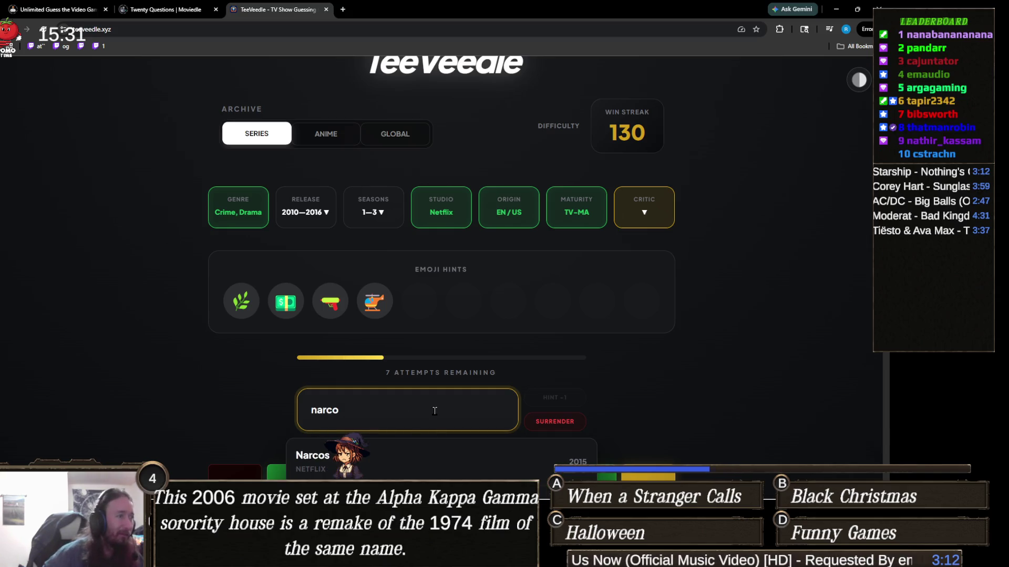
pyautogui.click(441, 451)
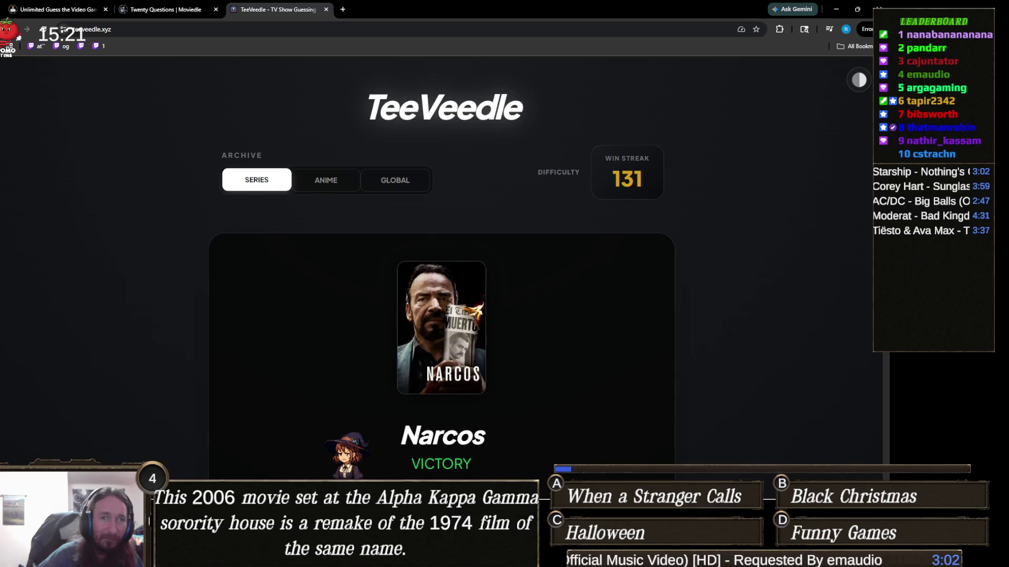
# Continue past the Narcos victory card to a fresh puzzle with 10 attempts.
pyautogui.scroll(-3, 304, 395)
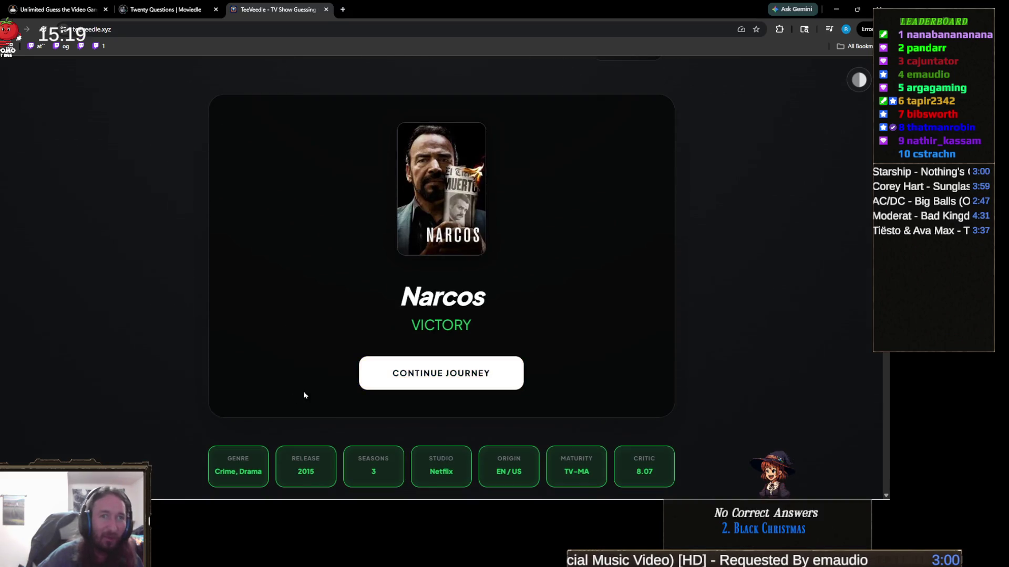
pyautogui.scroll(-5, 313, 390)
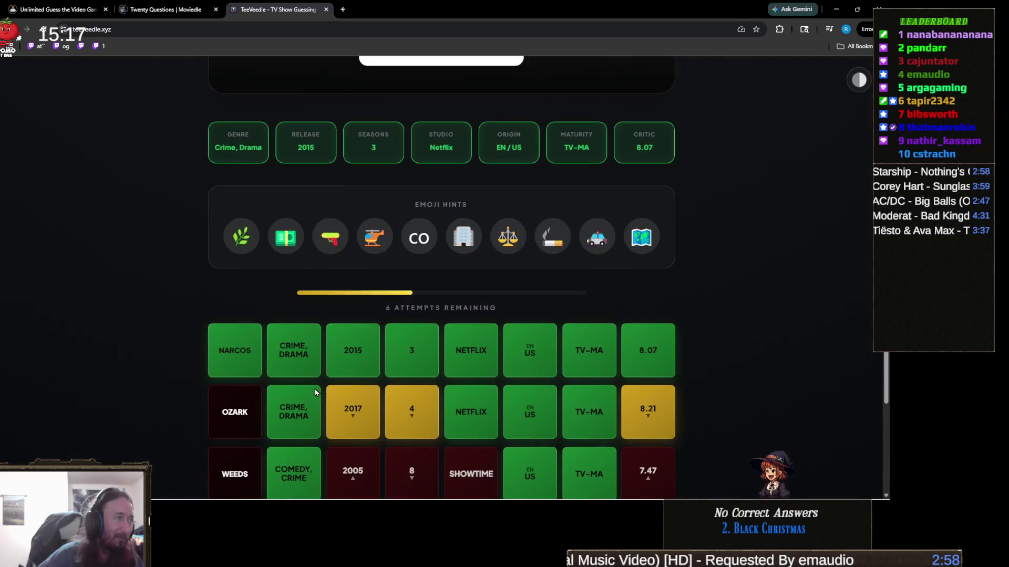
pyautogui.scroll(5, 314, 391)
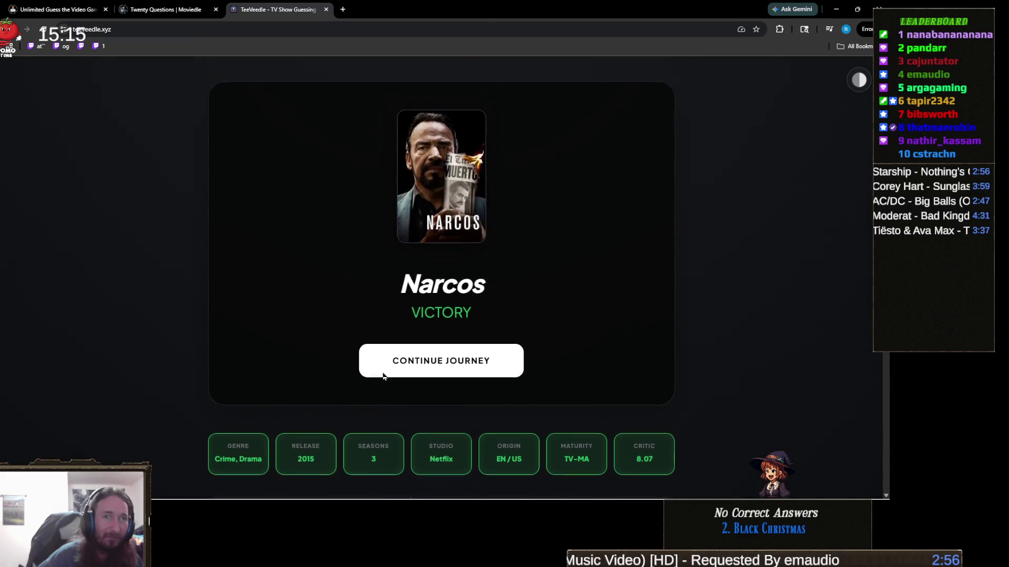
pyautogui.click(423, 412)
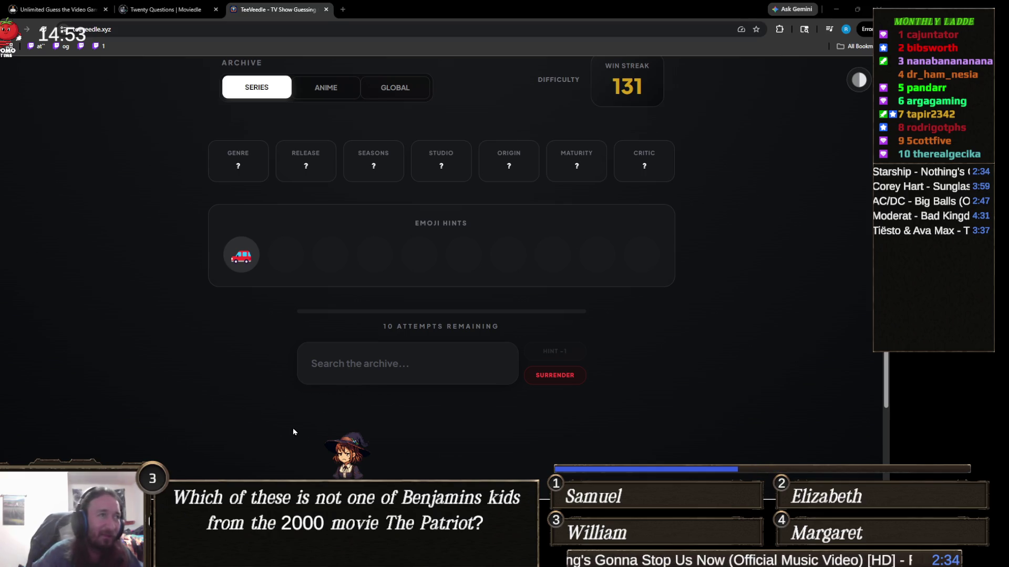
pyautogui.click(423, 364)
# Guess Family Guy, then solve the puzzle with Knight Rider for streak 132.
pyautogui.write('pad')
pyautogui.press('BackSpace')
pyautogui.press('BackSpace')
pyautogui.write('imp')
pyautogui.press('BackSpace')
pyautogui.press('BackSpace')
pyautogui.press('BackSpace')
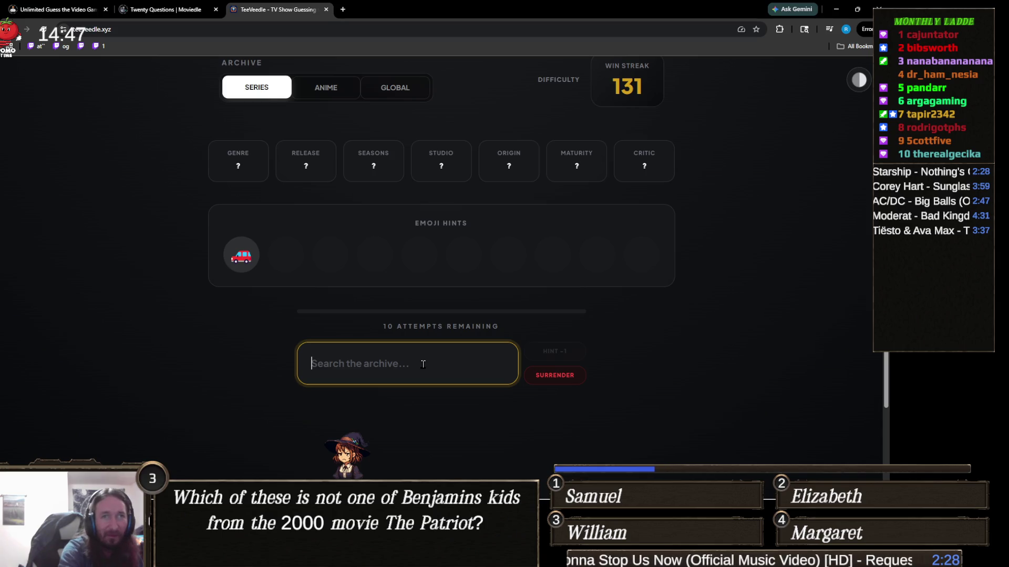
pyautogui.write('family g')
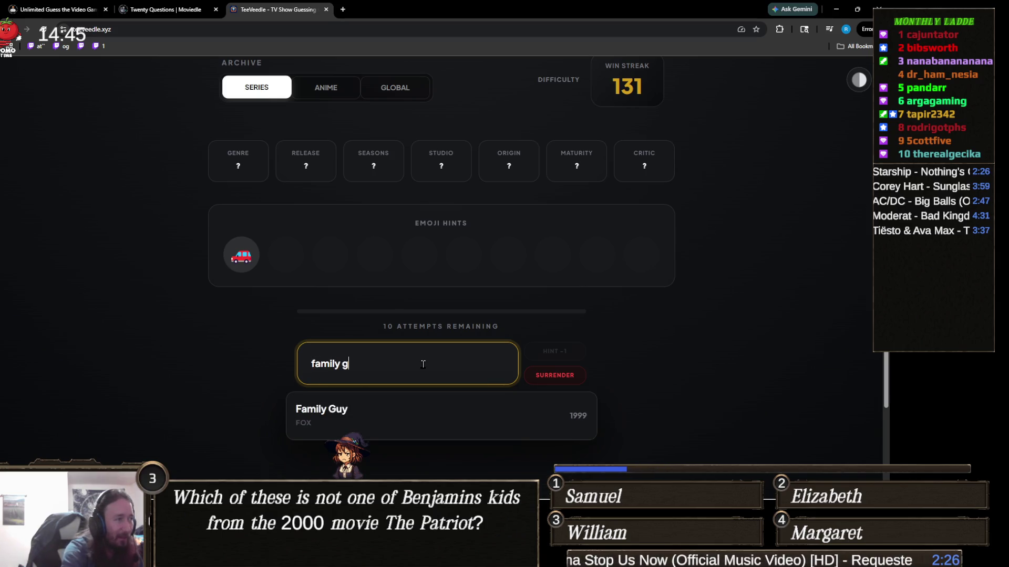
pyautogui.click(430, 421)
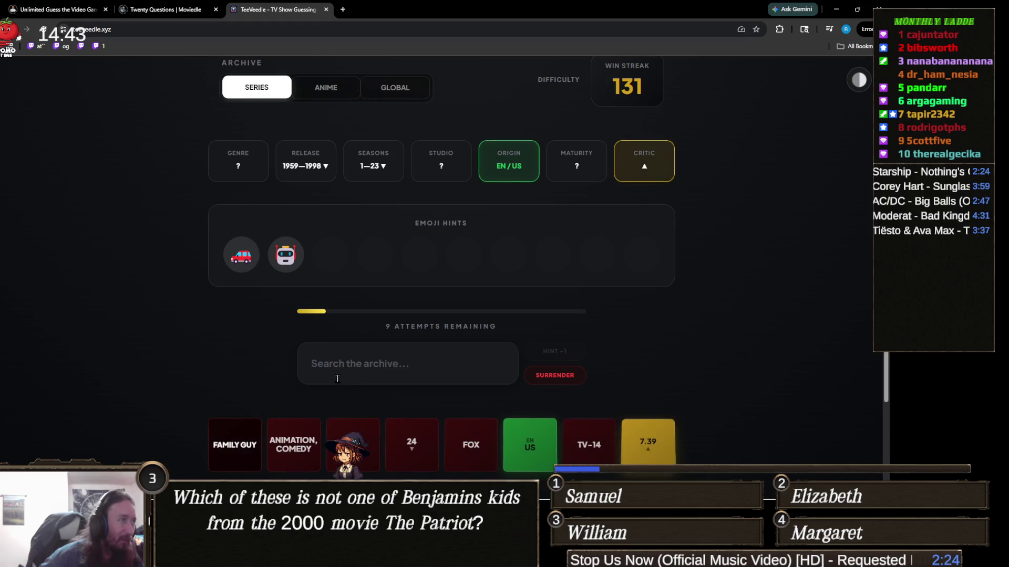
pyautogui.write('night ri')
pyautogui.click(371, 419)
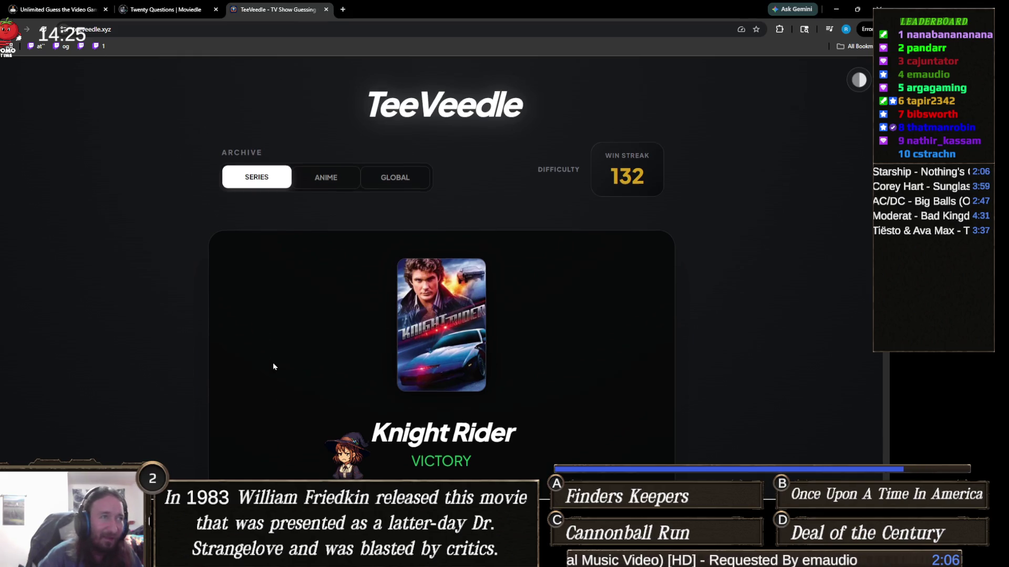
# Continue from the Knight Rider victory to a new puzzle with a person emoji hint.
pyautogui.scroll(-3, 470, 368)
pyautogui.click(475, 373)
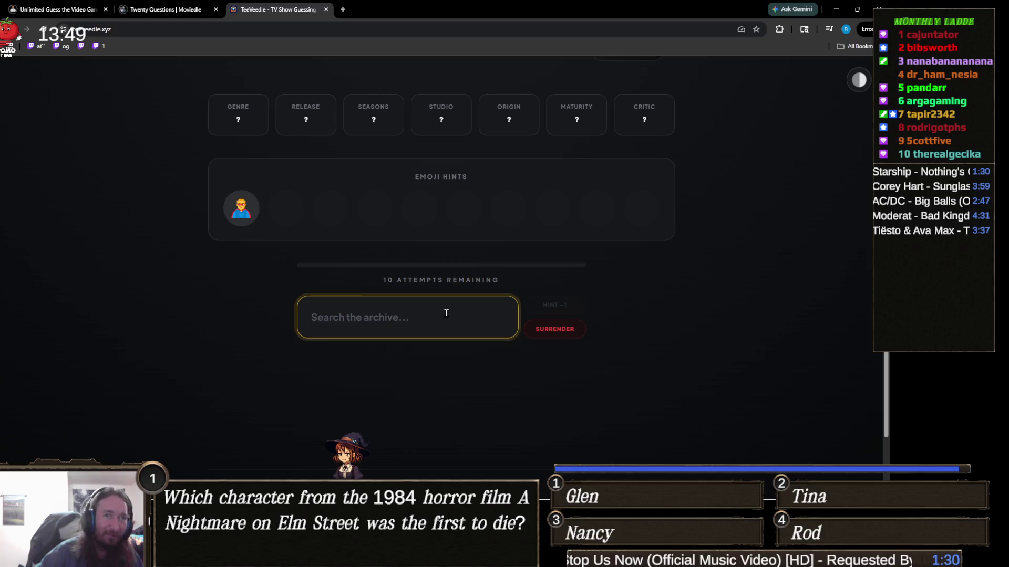
# Guess The Boys, then select the new red bird emoji hint to inspect it.
pyautogui.write('the boys')
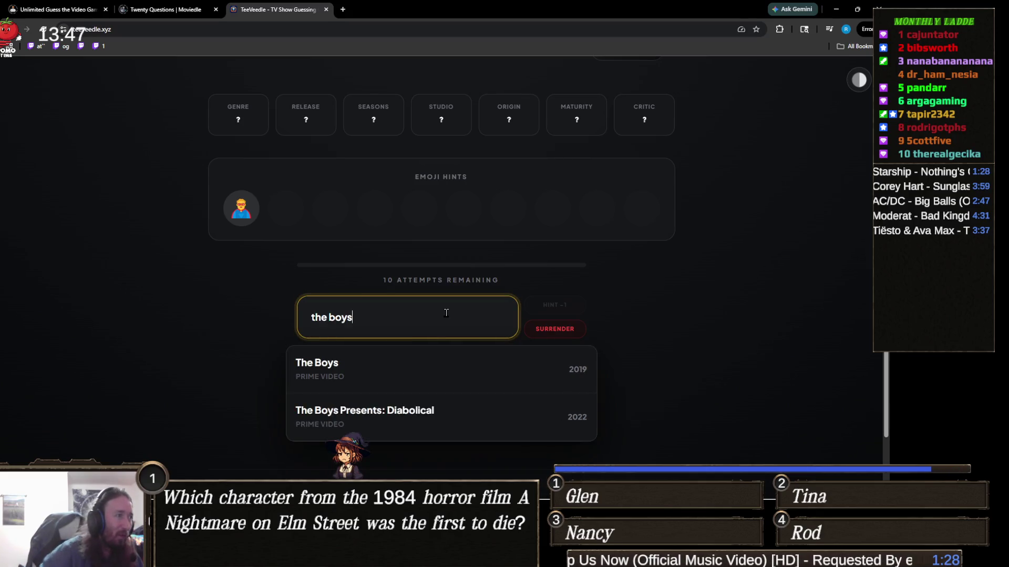
pyautogui.click(423, 361)
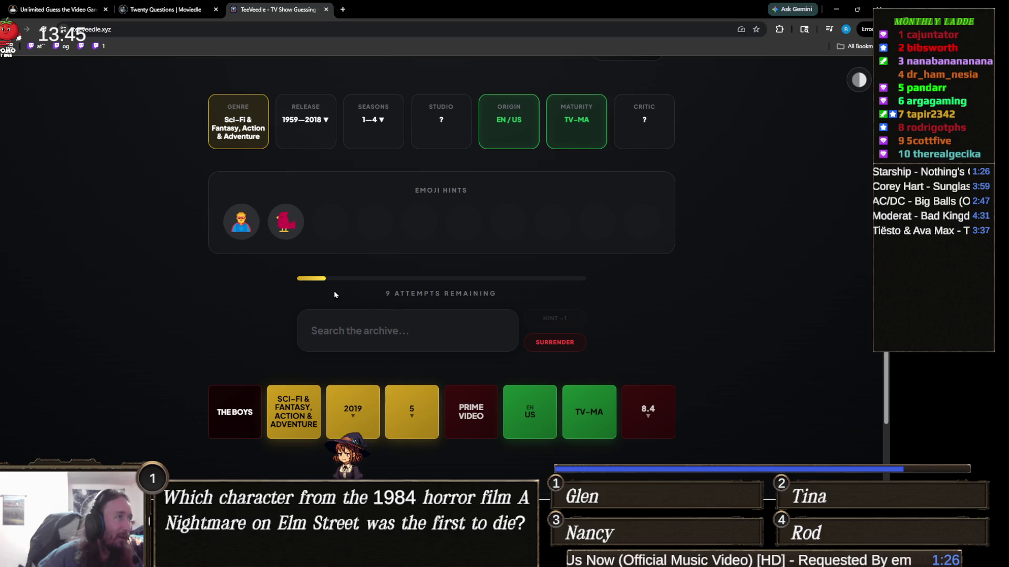
pyautogui.moveTo(288, 223); pyautogui.dragTo(336, 236)
pyautogui.click(338, 224)
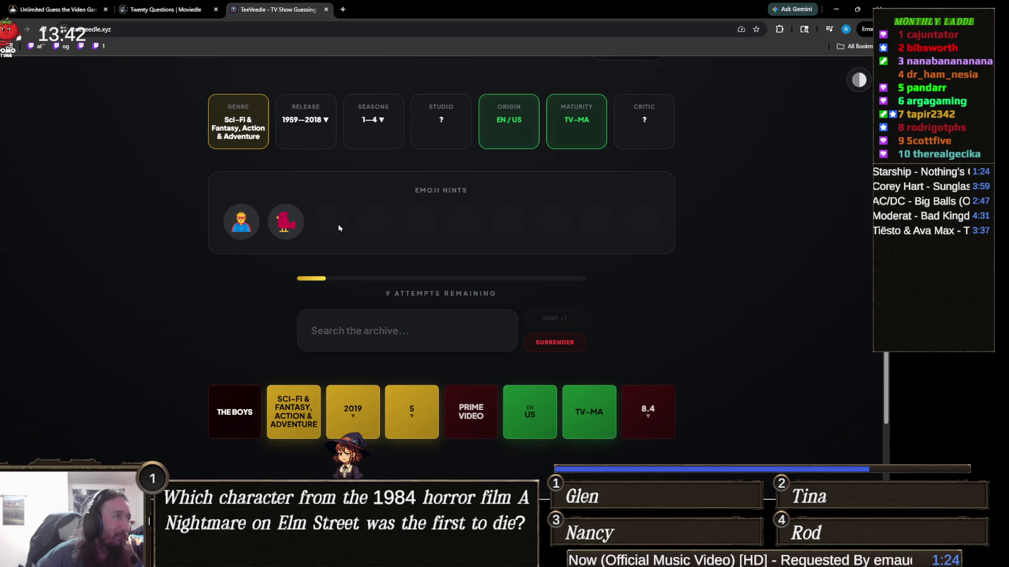
pyautogui.click(382, 350)
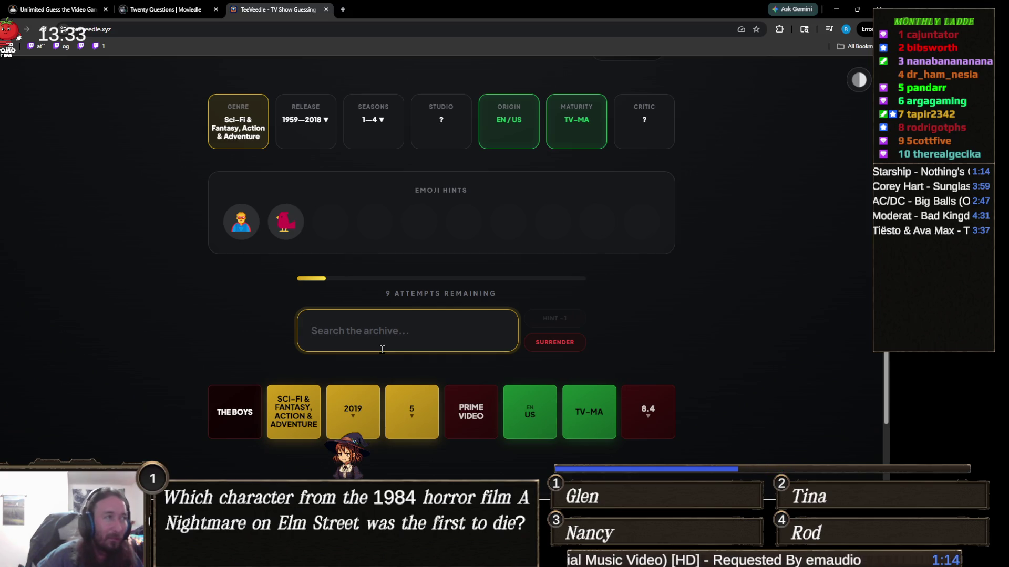
pyautogui.click(288, 222)
pyautogui.doubleClick(288, 223)
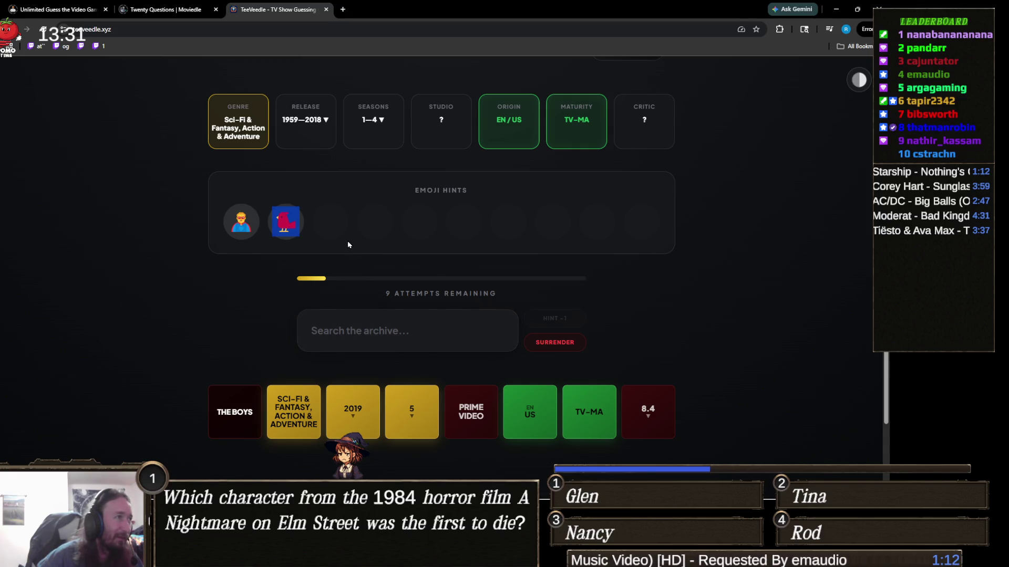
pyautogui.click(330, 231)
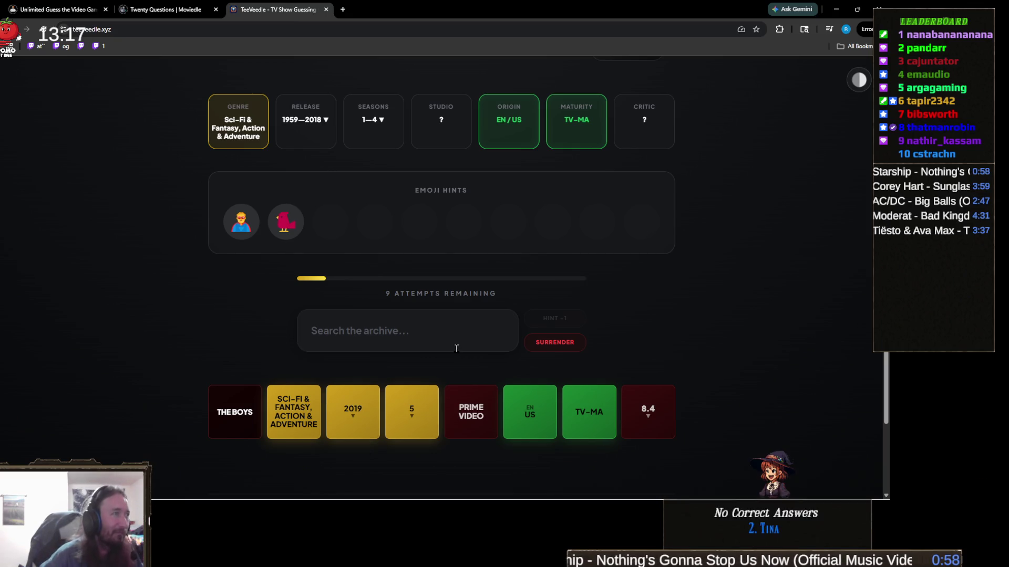
# Guess Teen Titans, narrowing release to 2004–2018 and seasons to 1–4.
pyautogui.click(411, 324)
pyautogui.write('te')
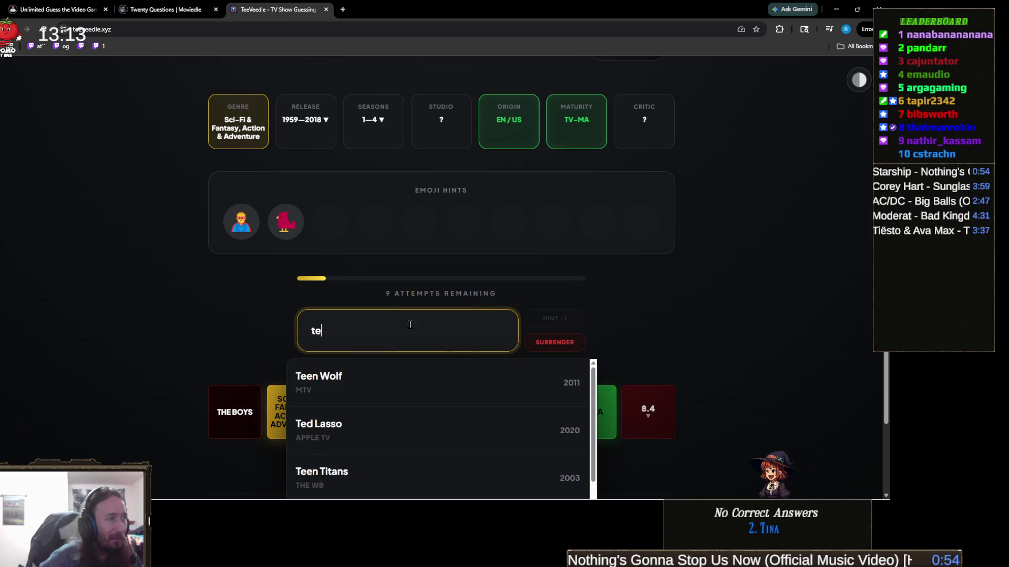
pyautogui.write('en t')
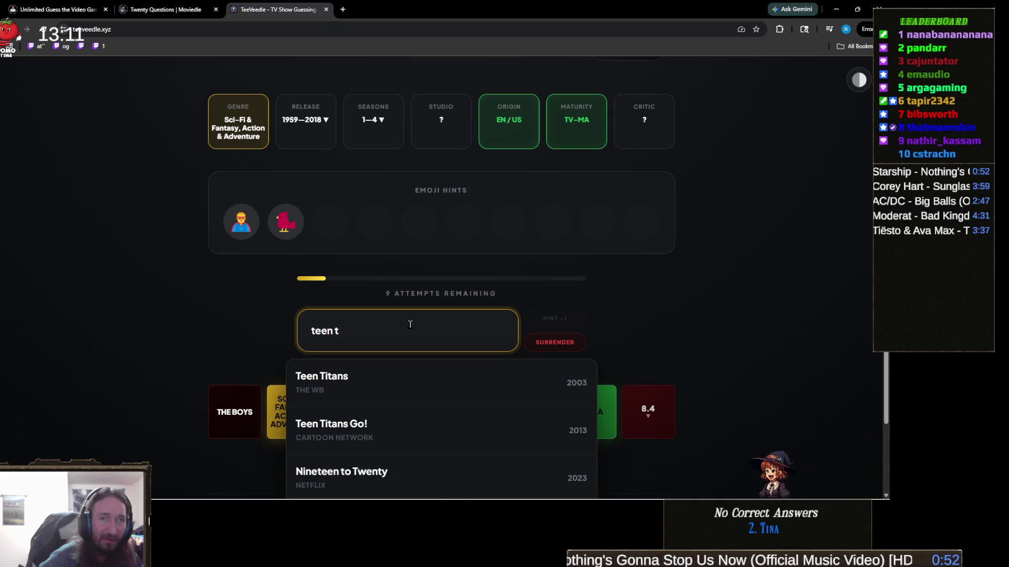
pyautogui.click(361, 380)
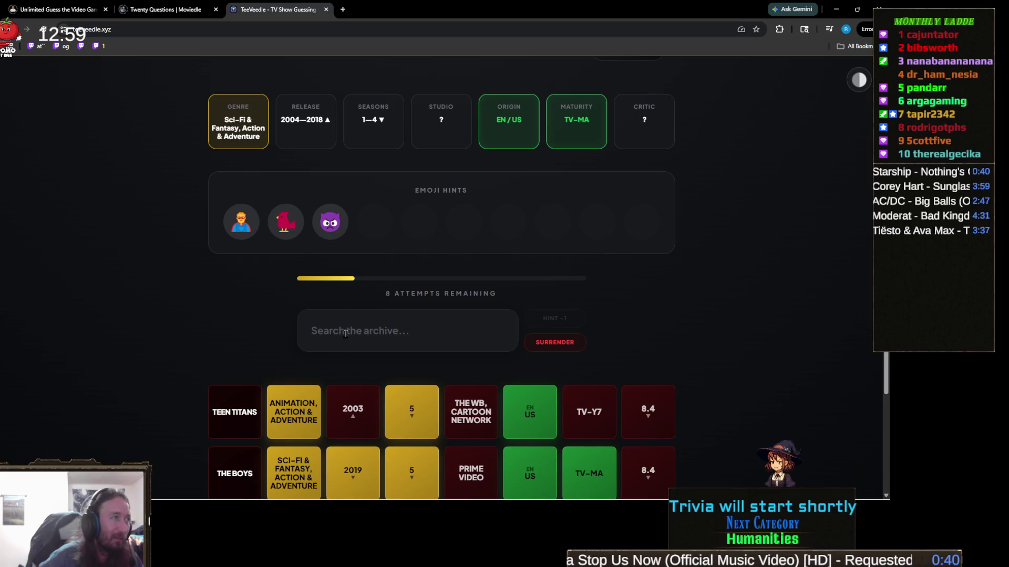
# Search 'batm' and browse the suggestions before dismissing them.
pyautogui.click(414, 335)
pyautogui.write('bat')
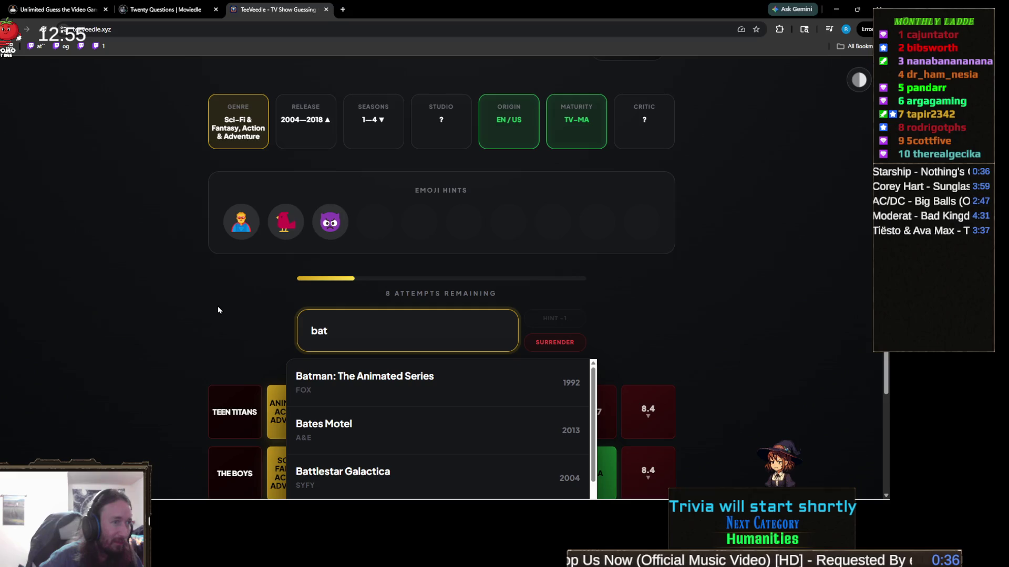
pyautogui.write('m')
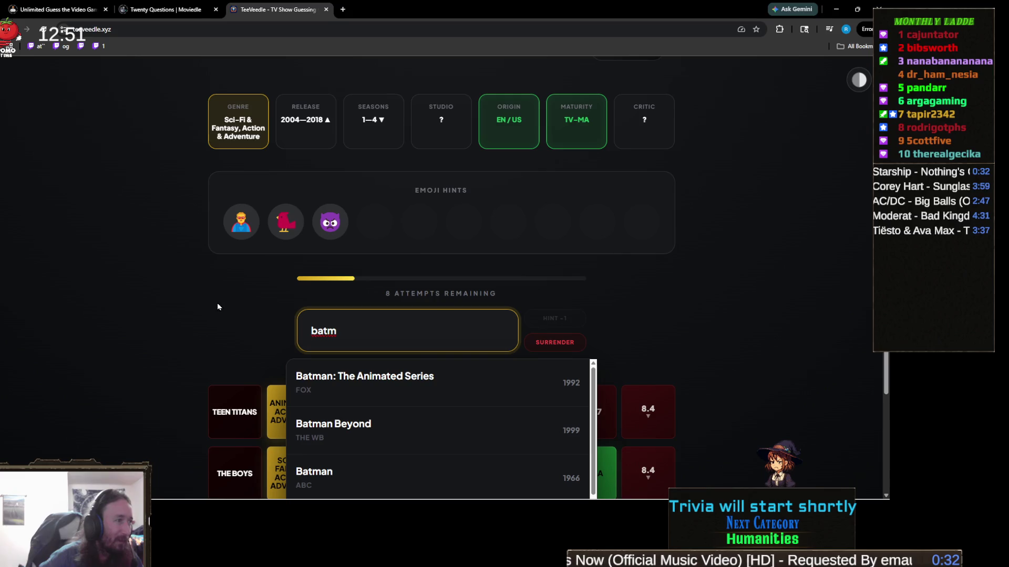
pyautogui.scroll(-1, 336, 383)
pyautogui.scroll(-3, 190, 319)
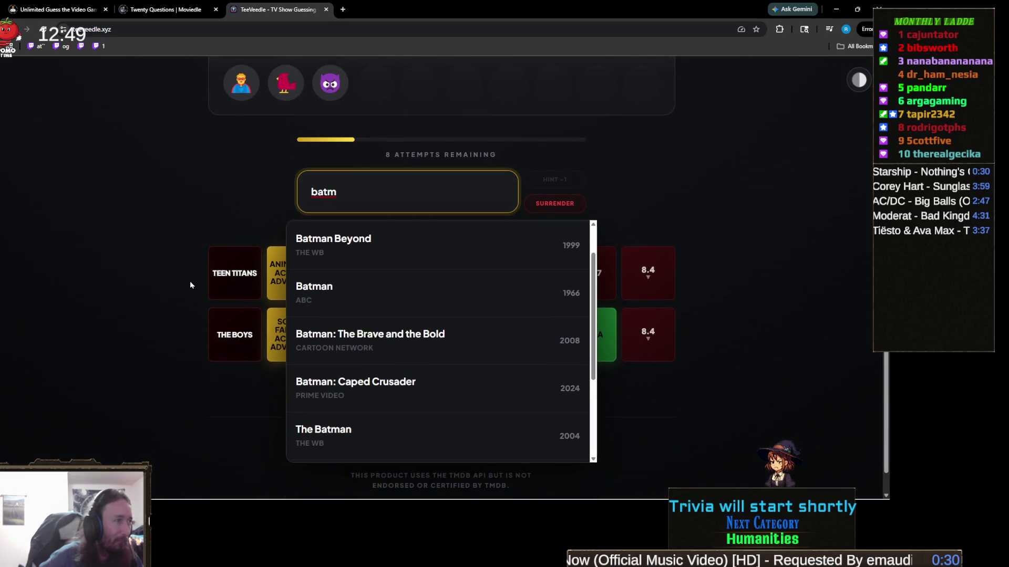
pyautogui.click(213, 212)
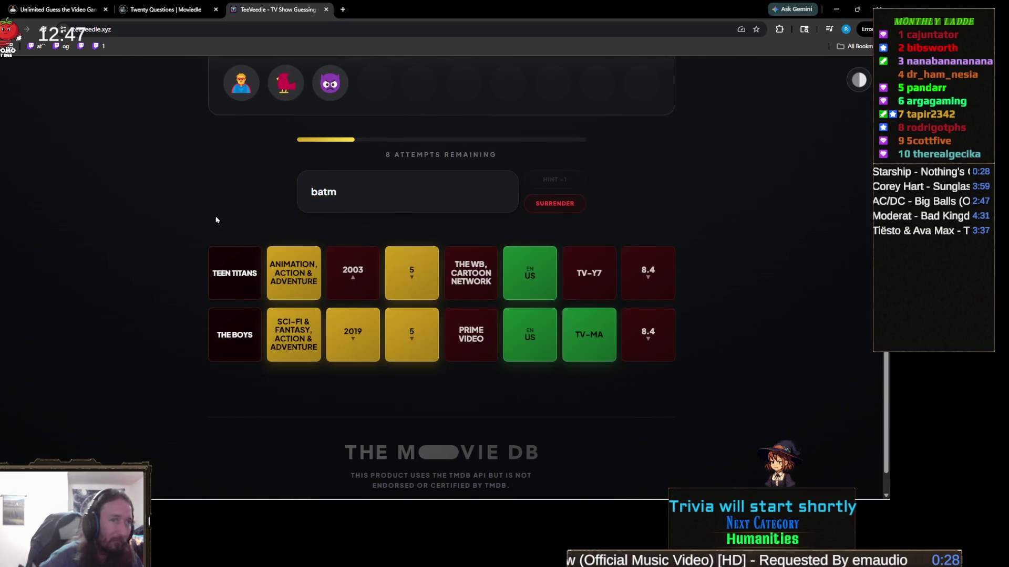
pyautogui.scroll(3, 228, 265)
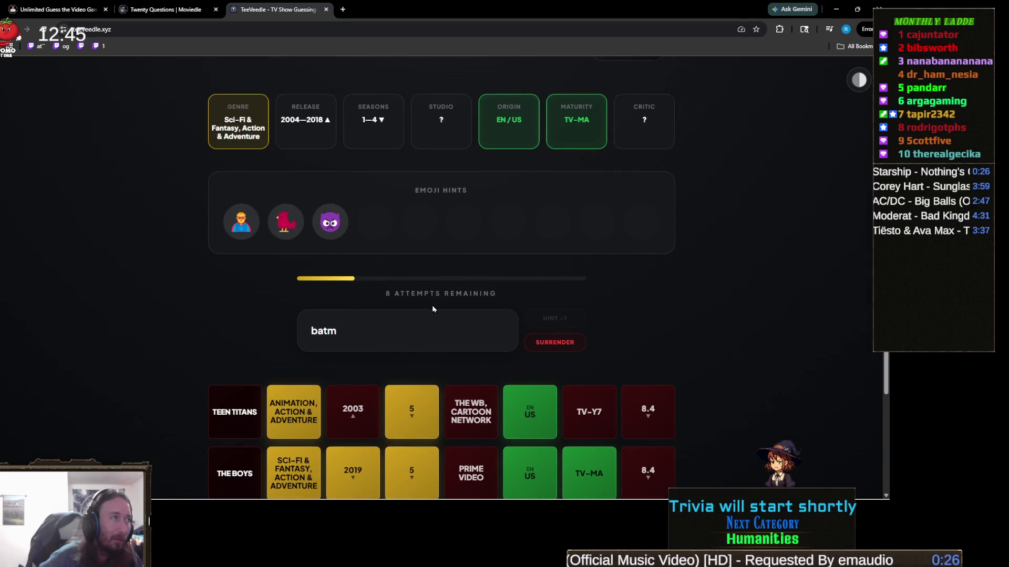
# Replace the search text with 'titans' and guess Titans (DC Universe, 2018).
pyautogui.click(382, 328)
pyautogui.doubleClick(382, 329)
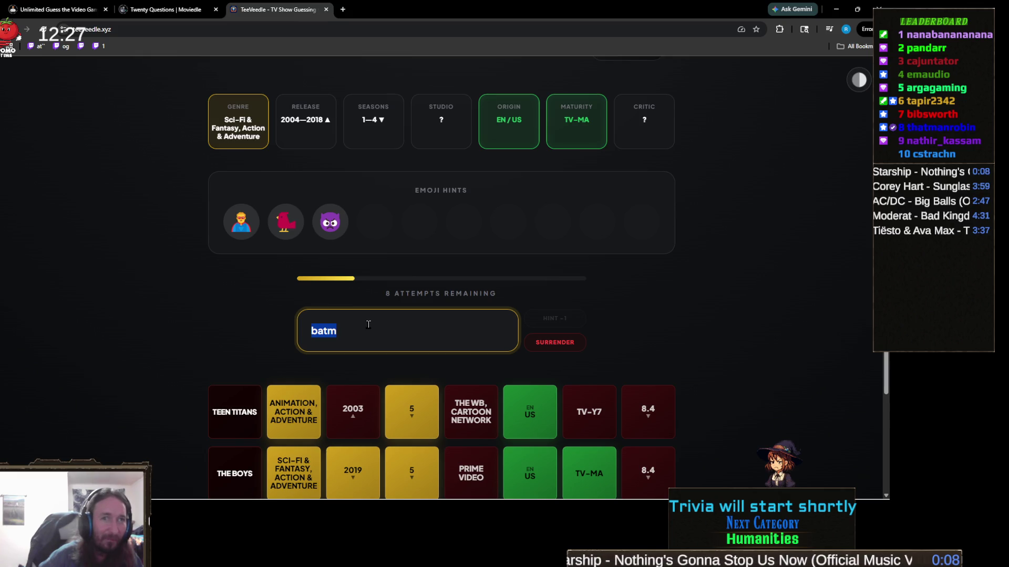
pyautogui.hotkey('alt', 'Tab')
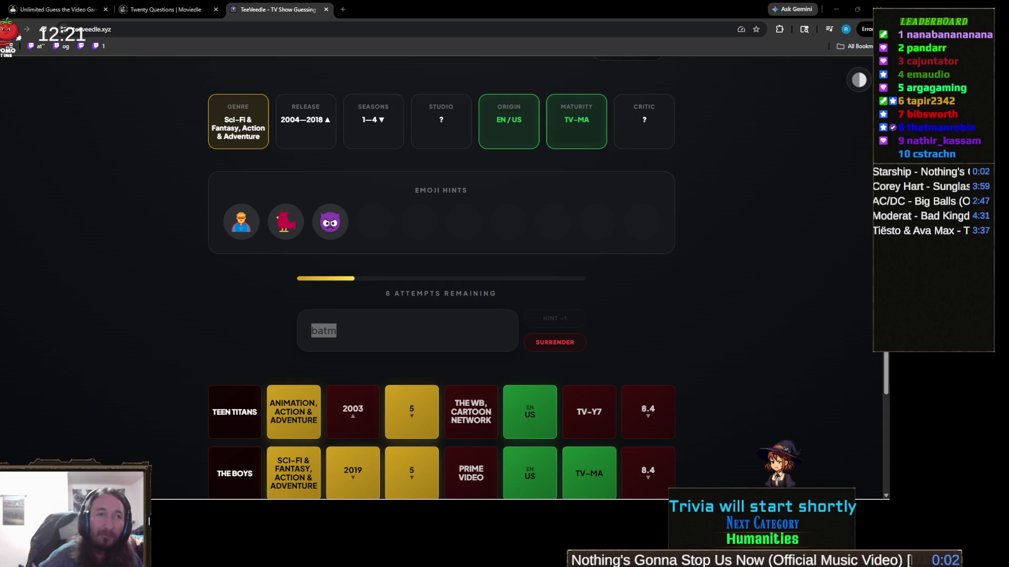
pyautogui.click(389, 336)
pyautogui.hotkey('ctrl', 'a')
pyautogui.write('ti')
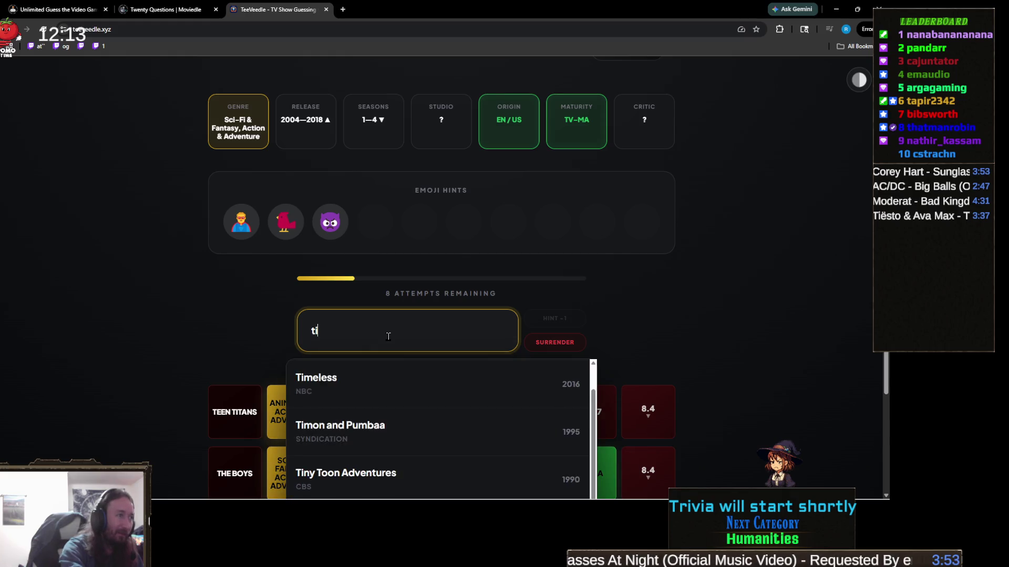
pyautogui.write('tans')
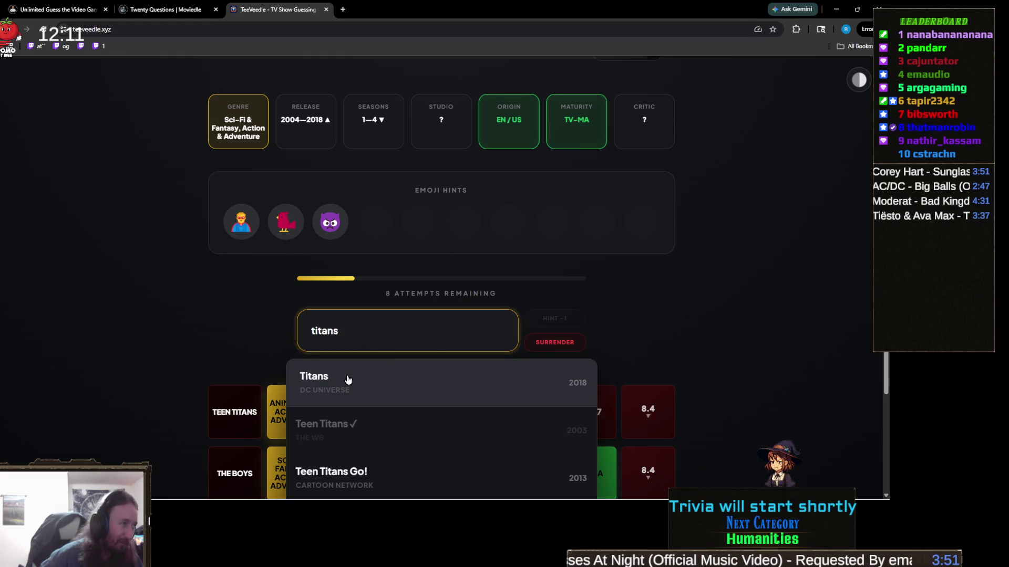
pyautogui.click(347, 380)
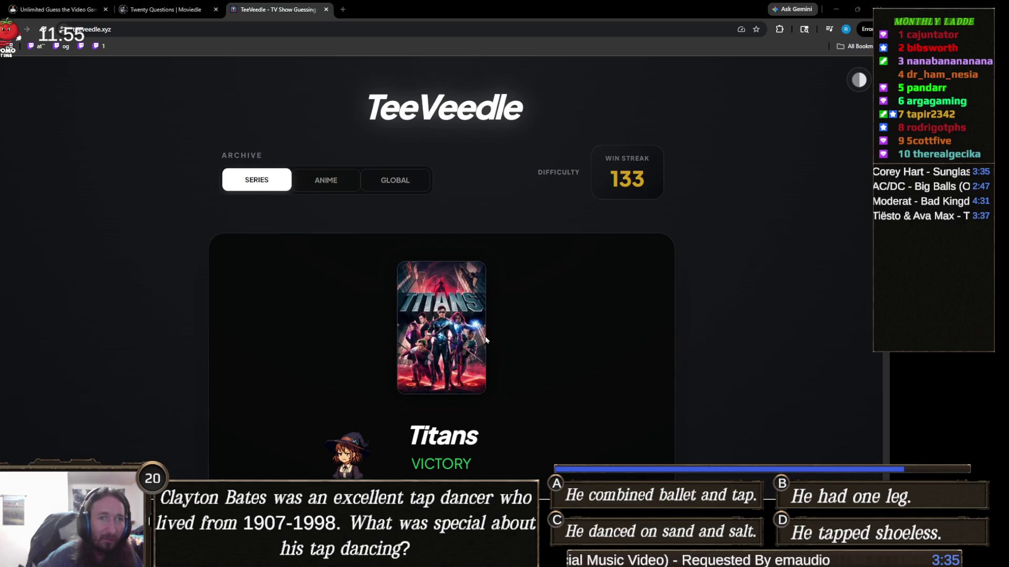
# Continue from the Titans victory (streak 133) to a fresh puzzle.
pyautogui.scroll(-3, 478, 342)
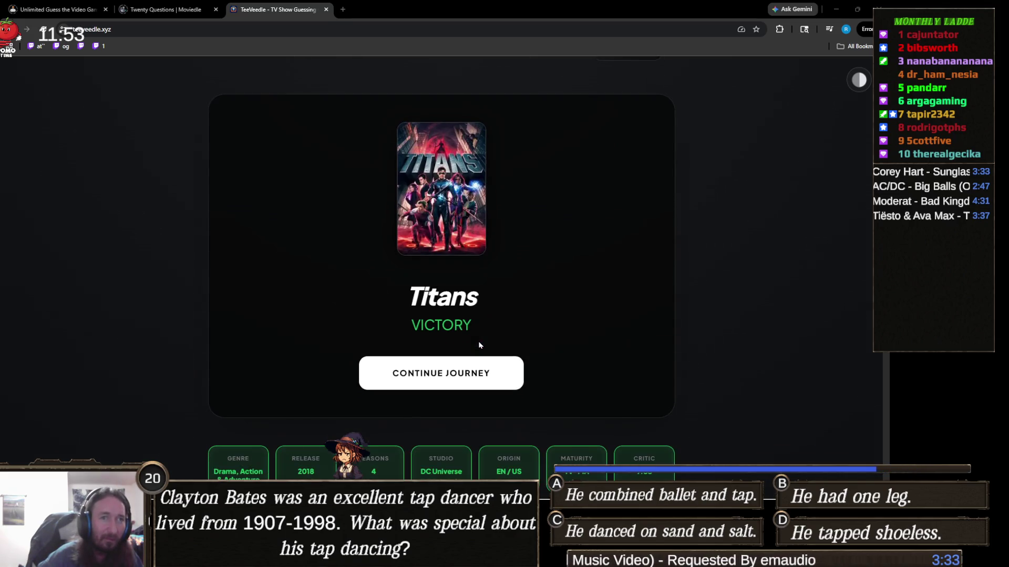
pyautogui.click(468, 383)
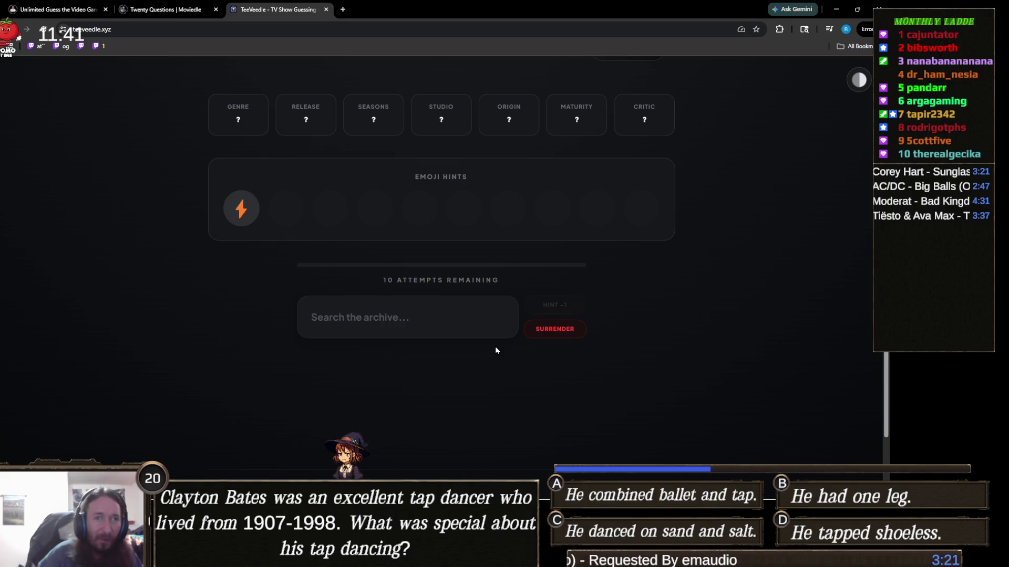
# Search 'the f' and guess The Flash.
pyautogui.click(433, 328)
pyautogui.write('the f')
pyautogui.click(348, 364)
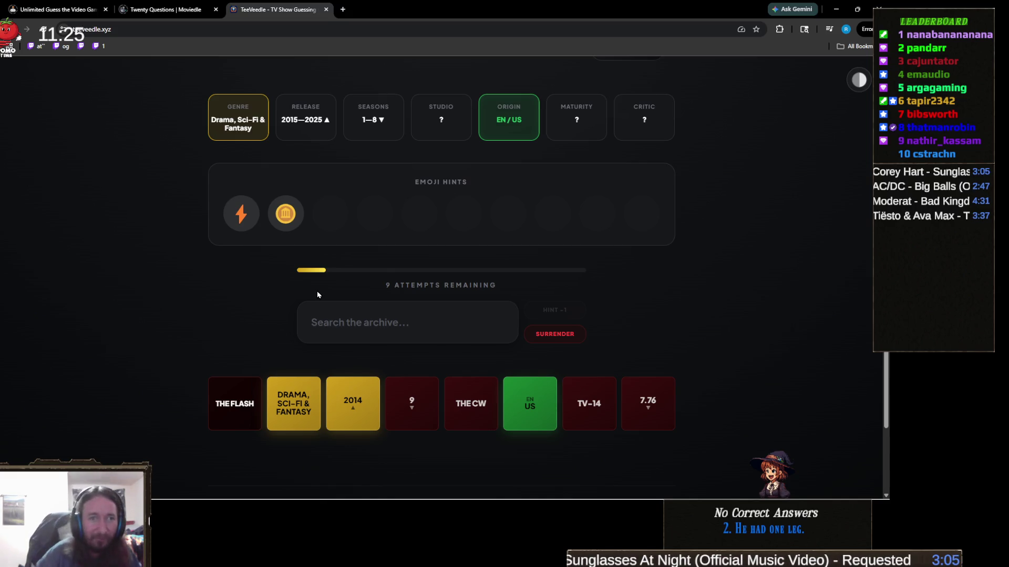
# Drop the 'lightni' search and guess Black Lightning via 'black l', leaving 8 attempts.
pyautogui.click(384, 326)
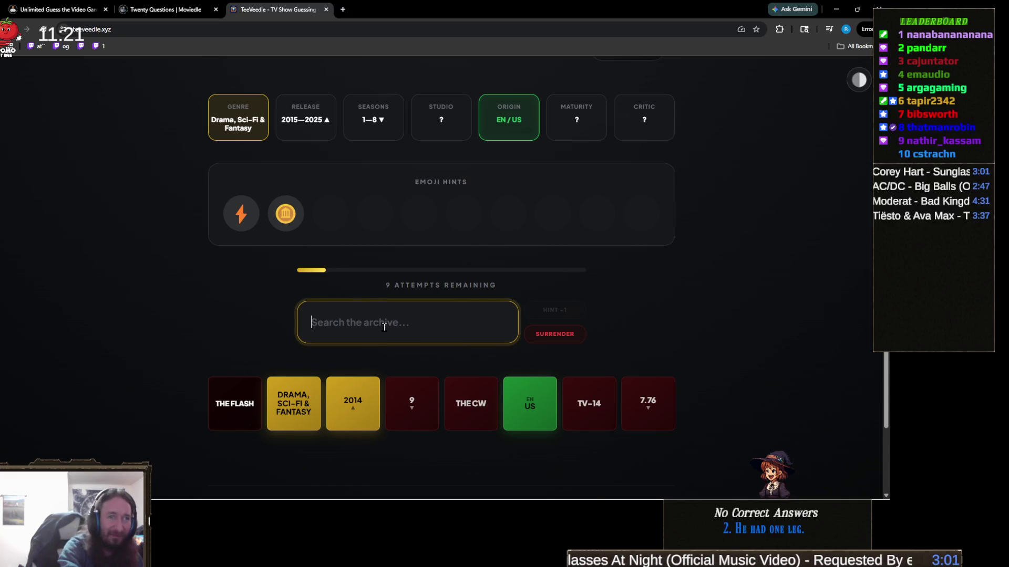
pyautogui.write('lightni')
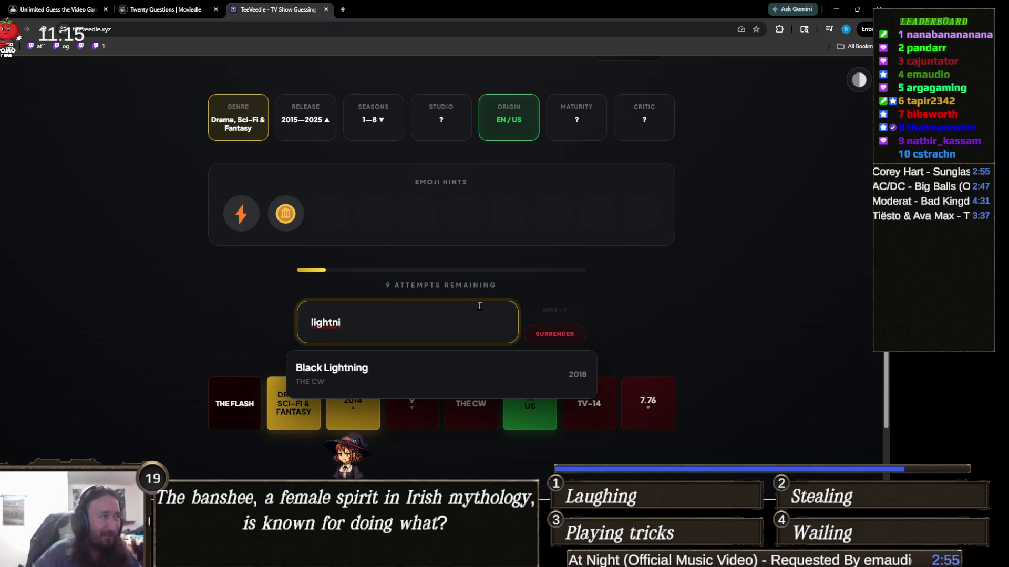
pyautogui.press('BackSpace')
pyautogui.press('BackSpace')
pyautogui.press('BackSpace')
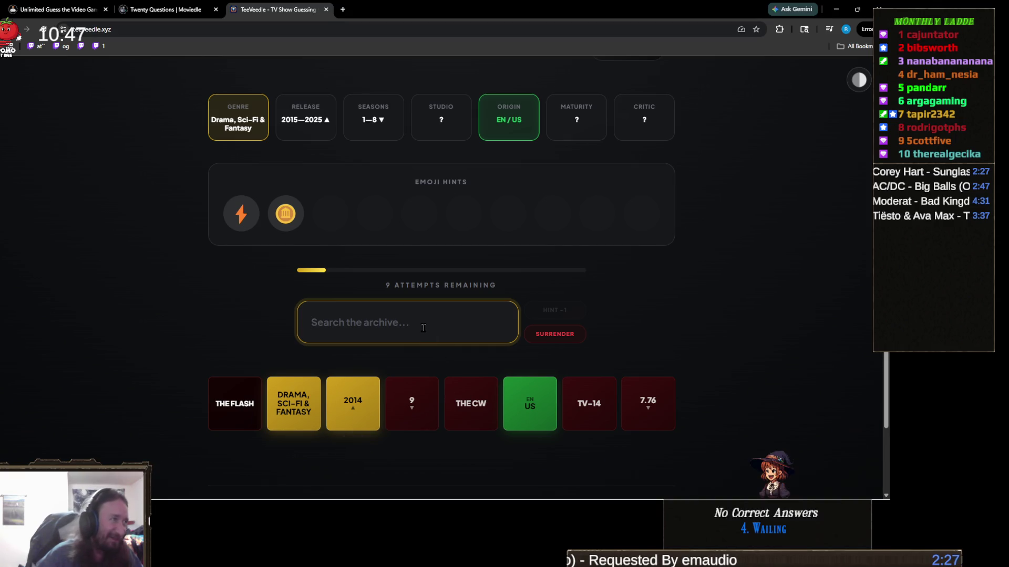
pyautogui.write('black l')
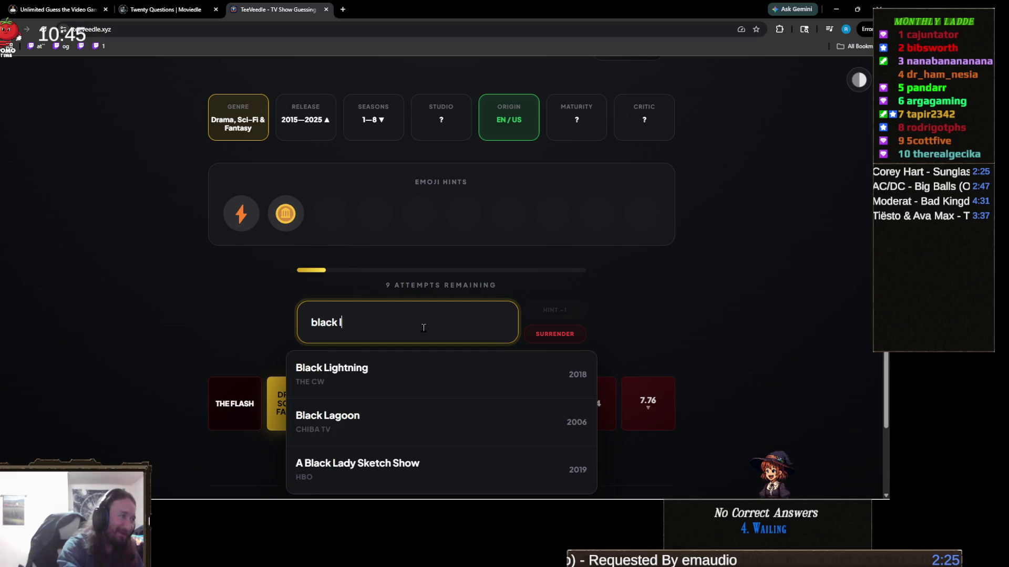
pyautogui.click(439, 374)
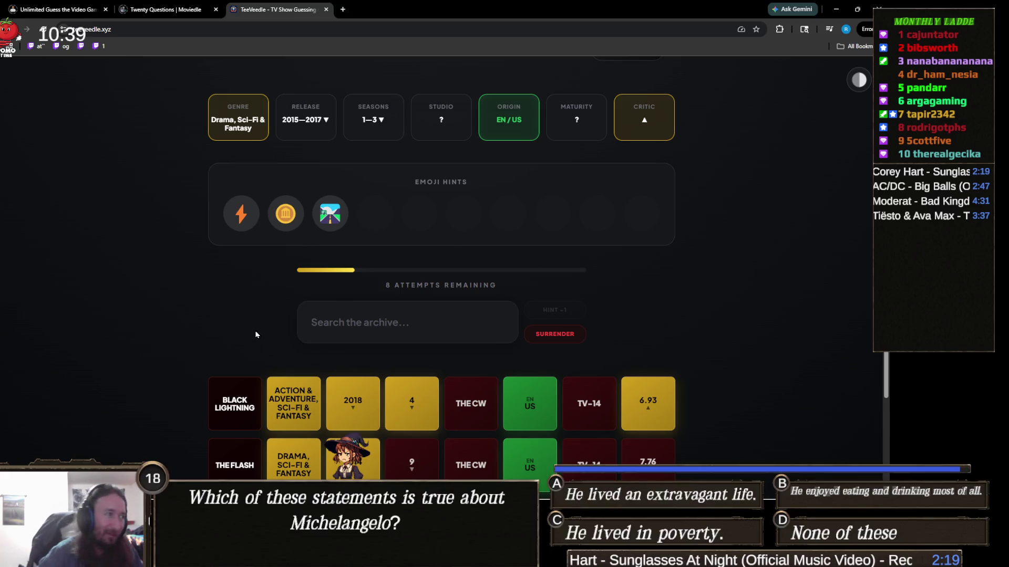
# Try a 'cars' search, clear it, then guess American Gods to win (streak 134).
pyautogui.click(335, 320)
pyautogui.write('cars')
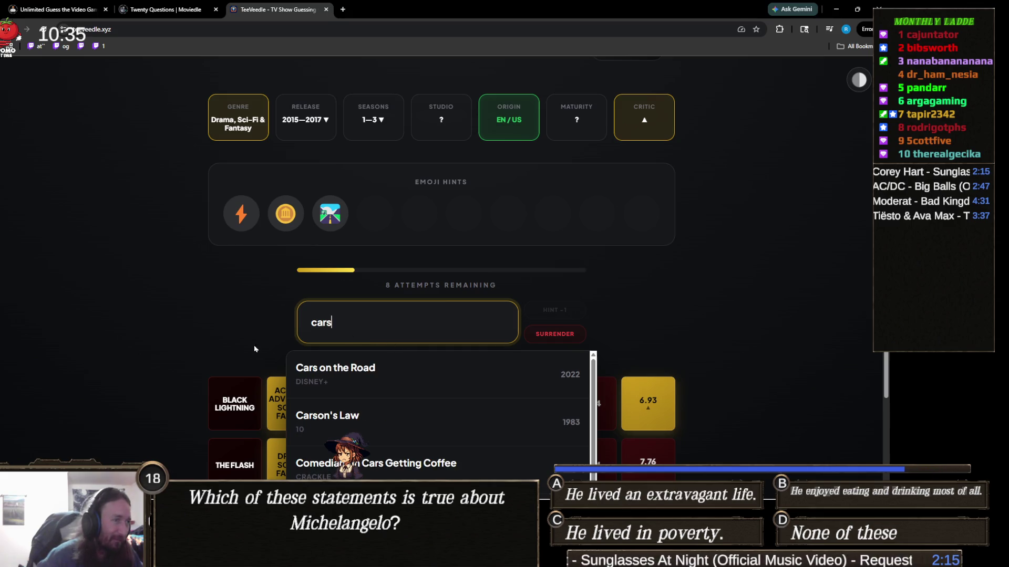
pyautogui.scroll(-2, 234, 336)
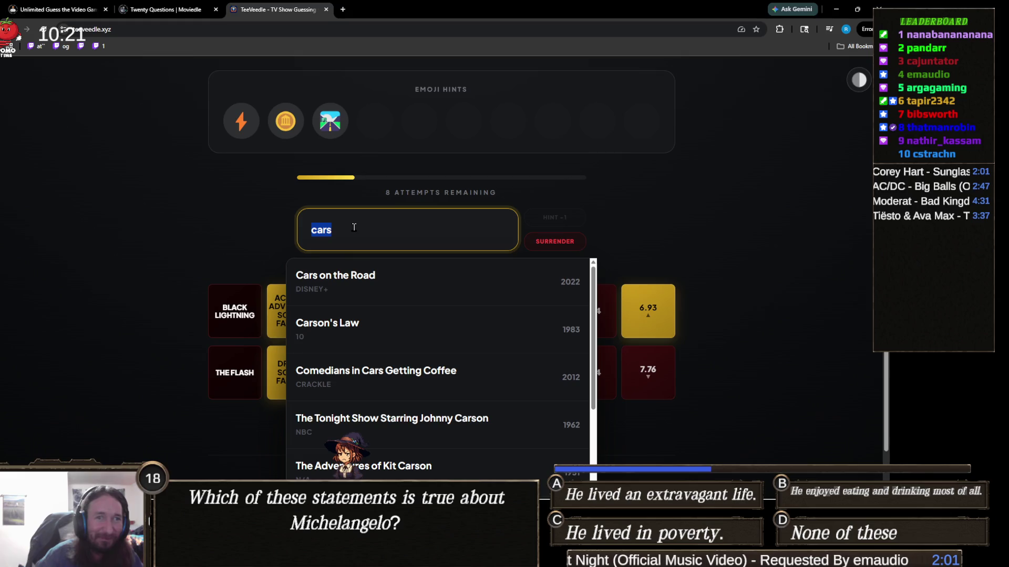
pyautogui.hotkey('ctrl', 'BackSpace')
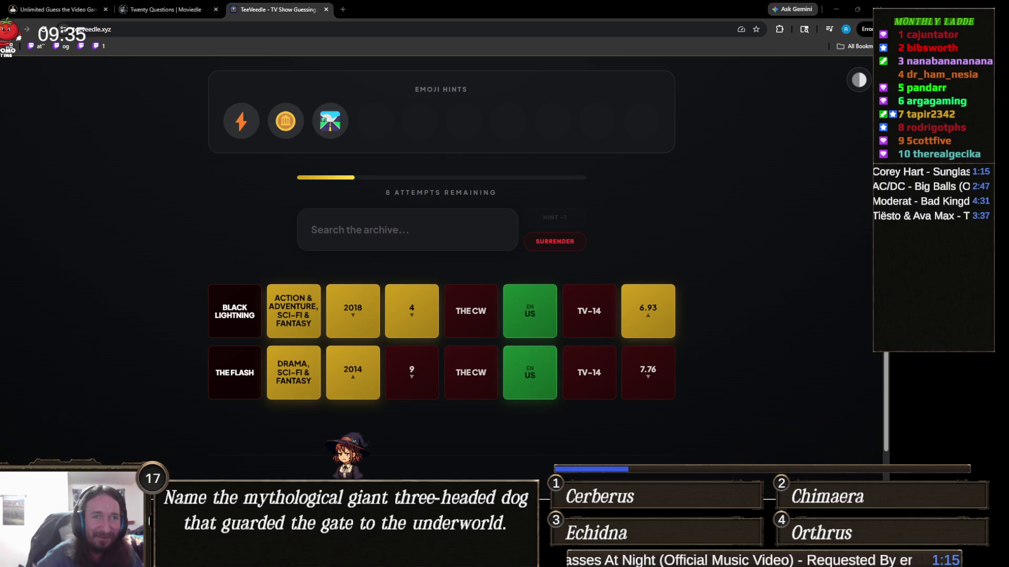
pyautogui.click(423, 234)
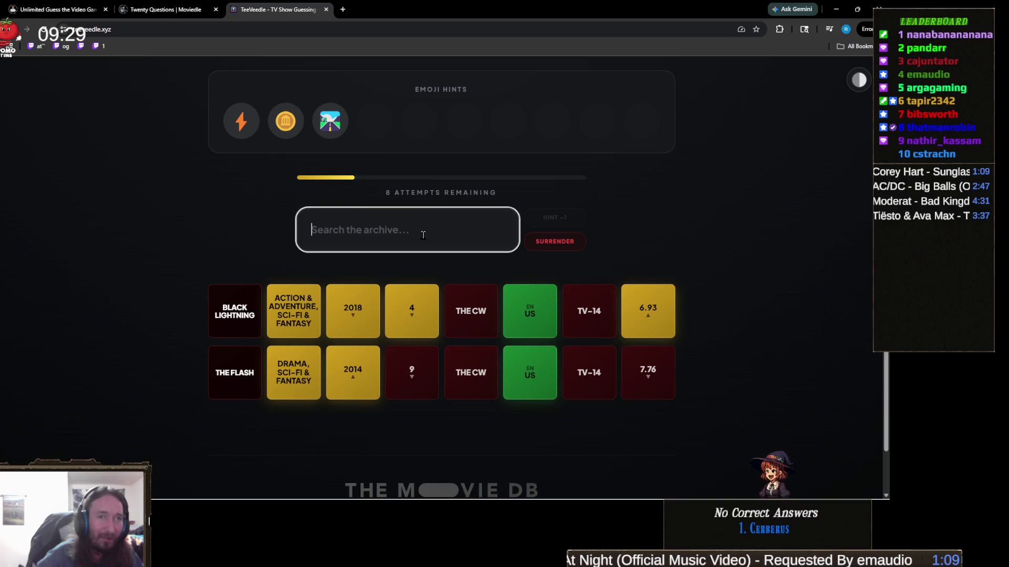
pyautogui.write('am')
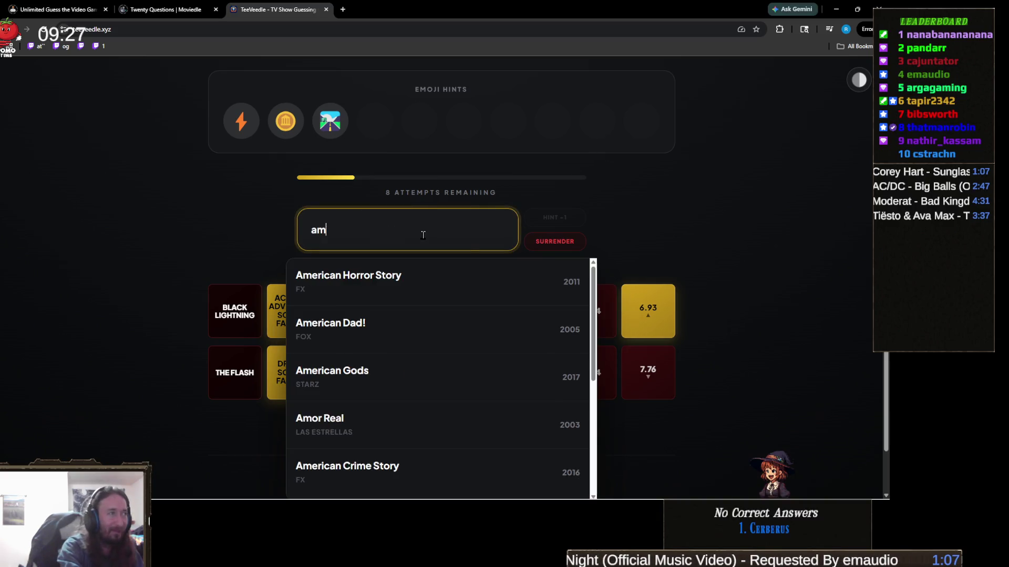
pyautogui.write('erican g')
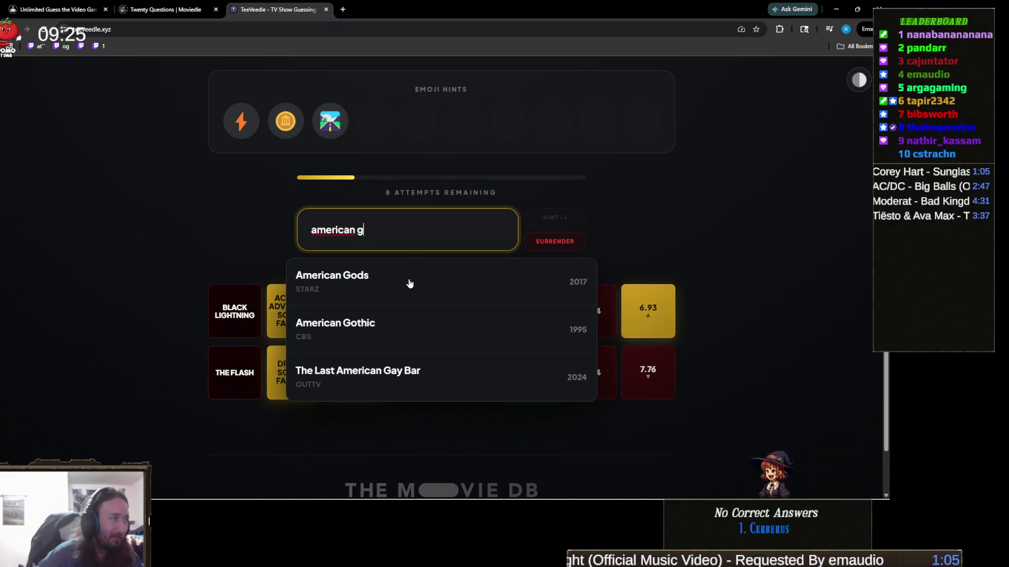
pyautogui.click(379, 279)
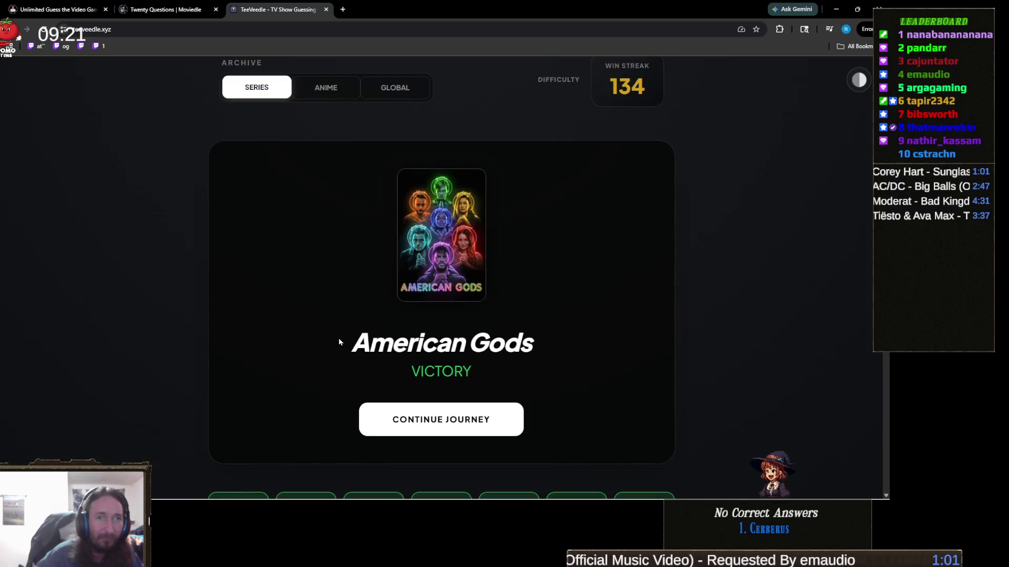
# Look over the American Gods victory card, then start the next puzzle.
pyautogui.scroll(-2, 345, 330)
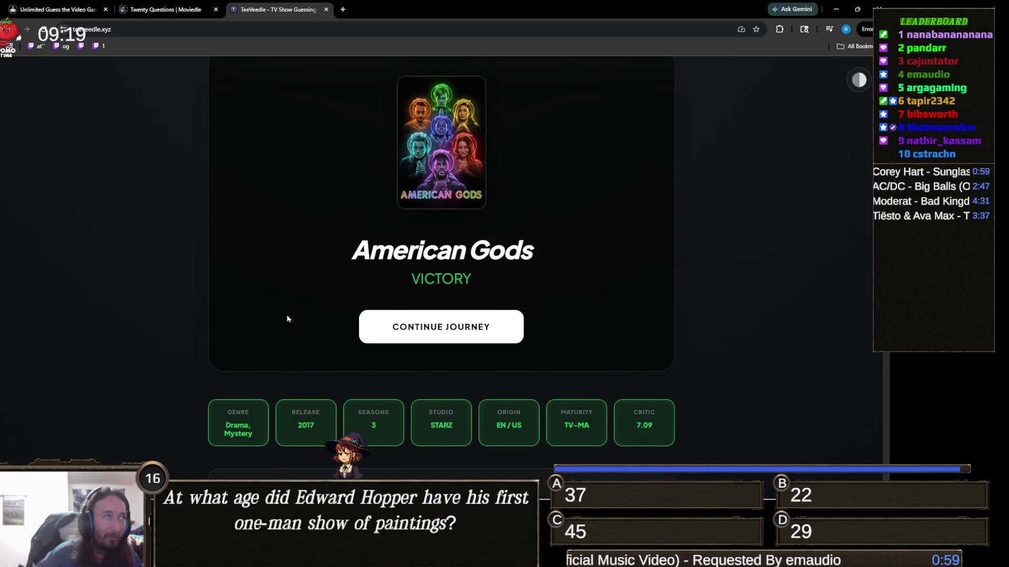
pyautogui.scroll(1, 286, 319)
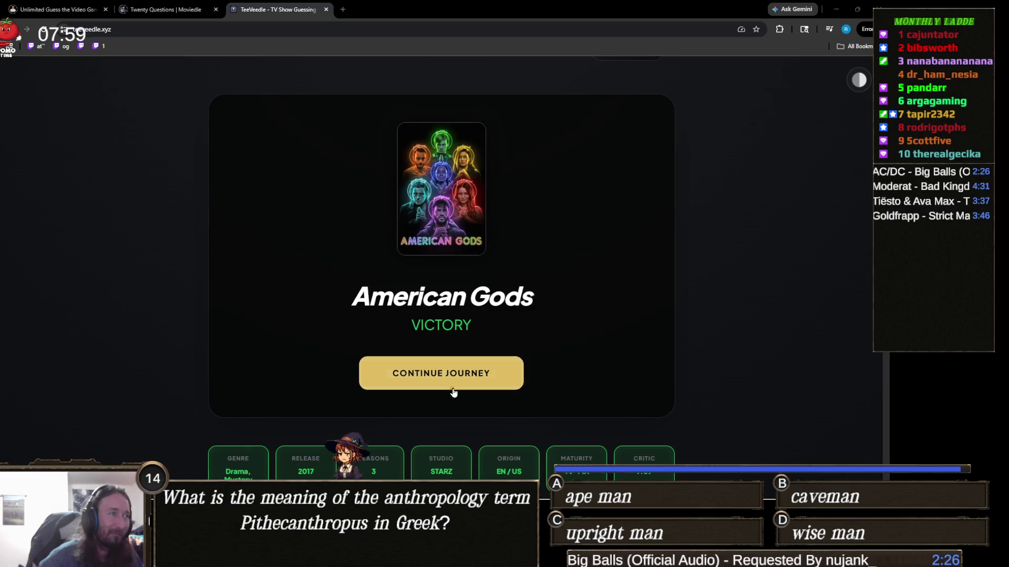
pyautogui.click(484, 377)
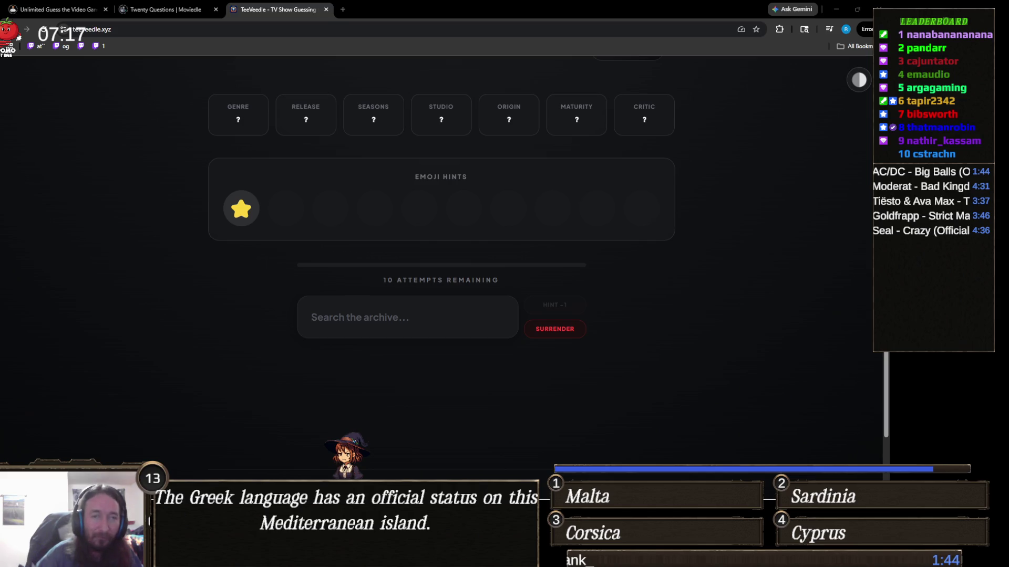
# Enter 'care be' in the show search field to begin a first guess.
pyautogui.click(412, 318)
pyautogui.write('c')
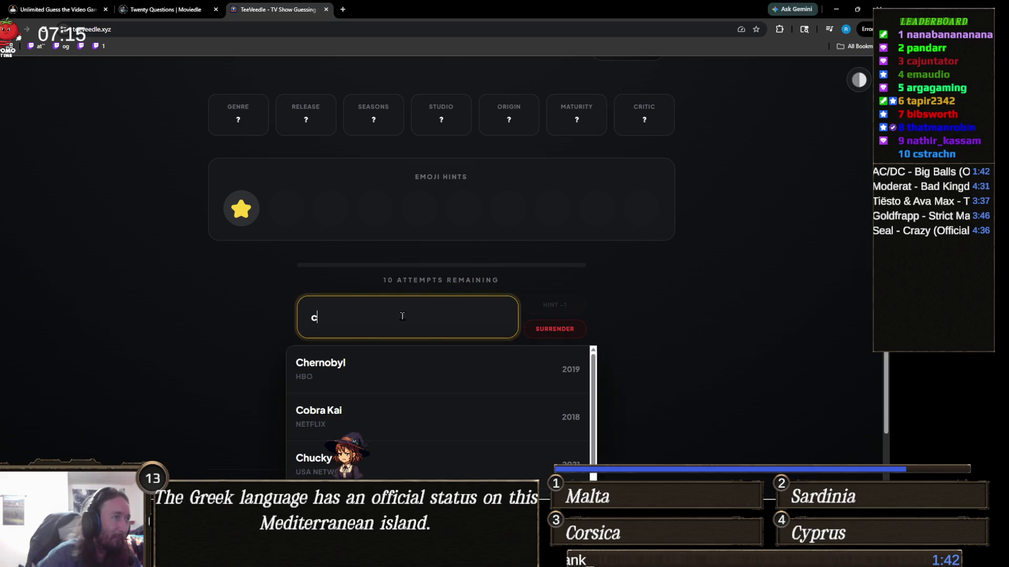
pyautogui.write('are be')
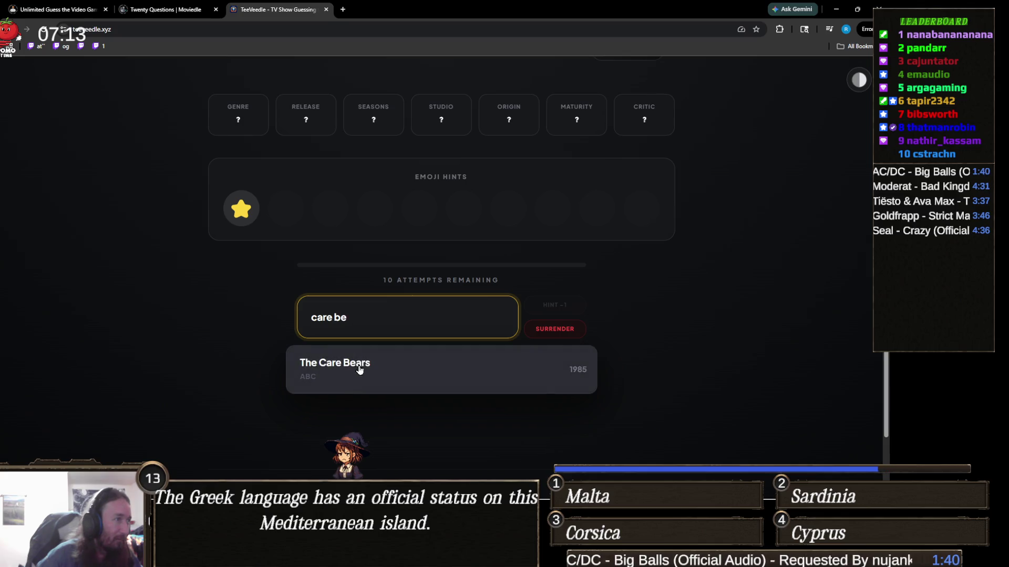
# Guess The Care Bears, then search 'magicia' and guess The Magicians.
pyautogui.click(314, 367)
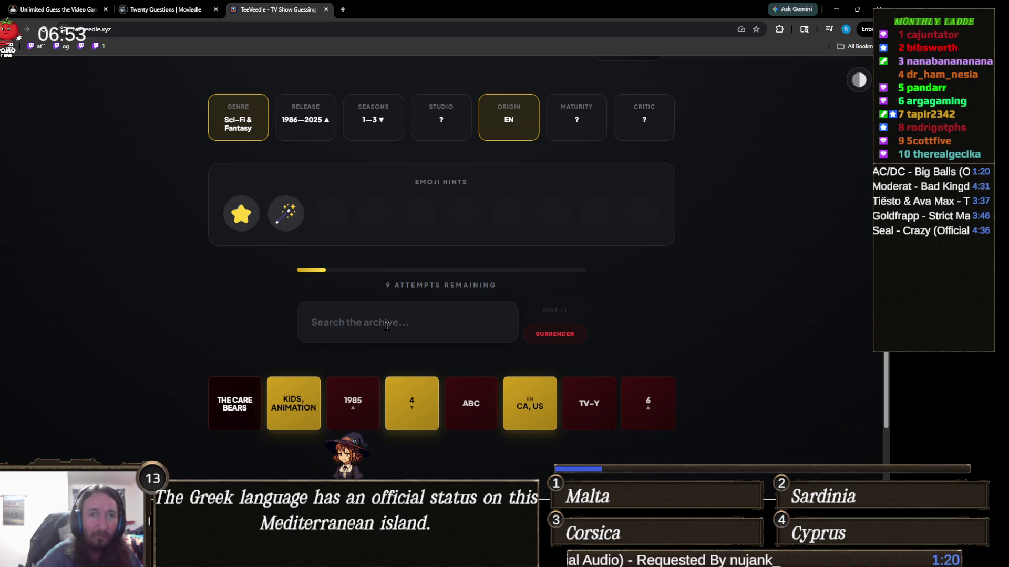
pyautogui.click(386, 325)
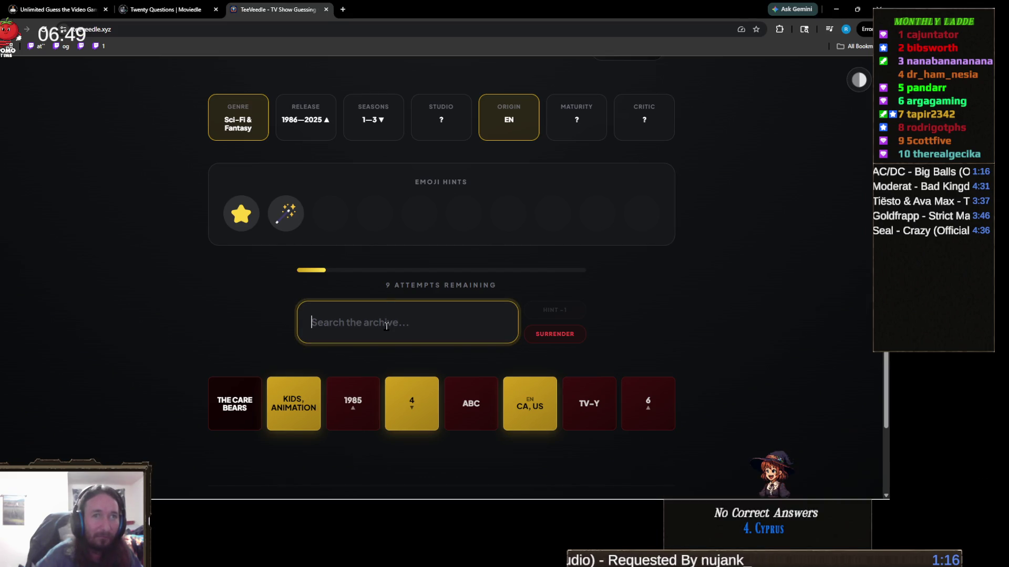
pyautogui.write('magicia')
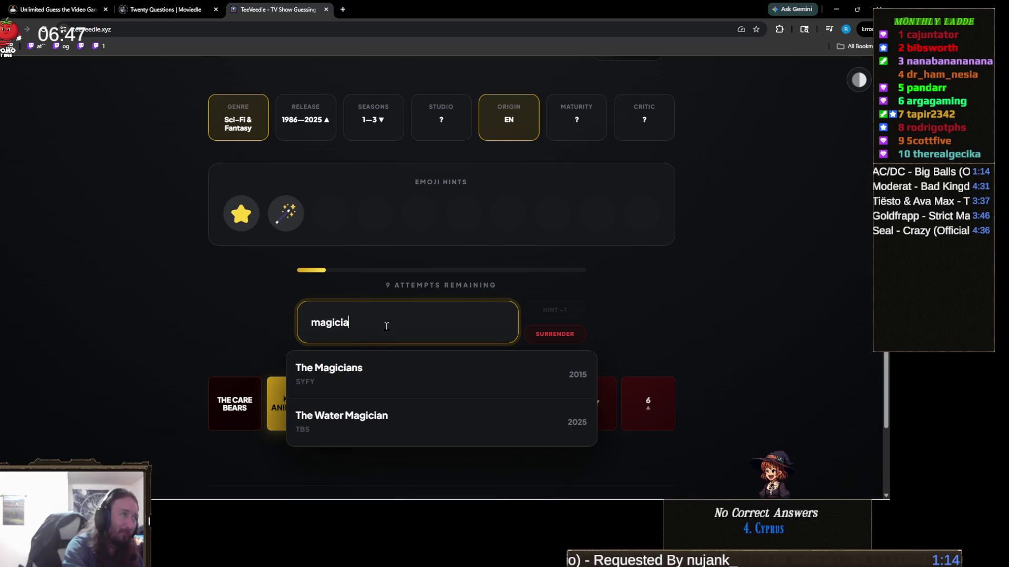
pyautogui.click(342, 380)
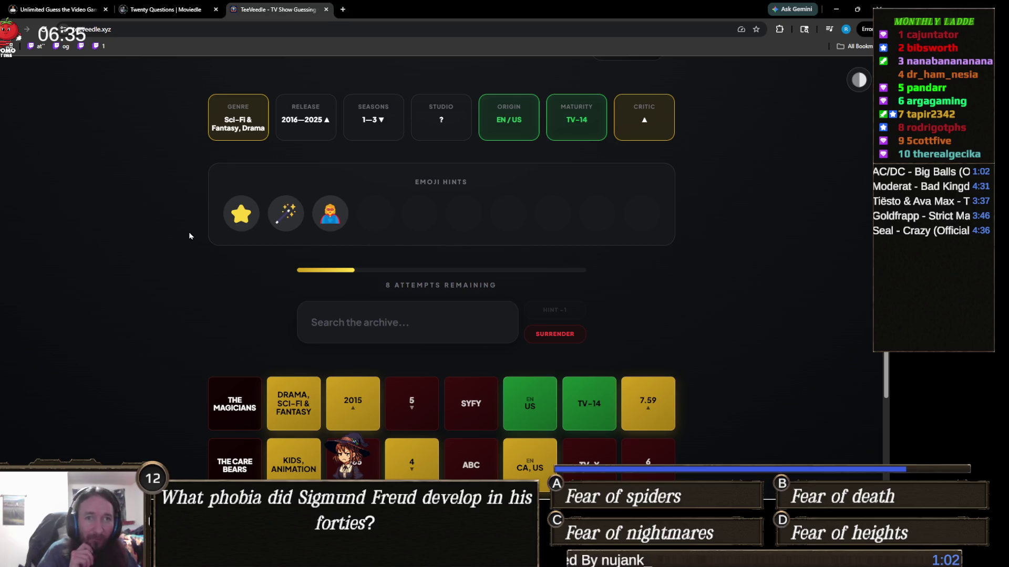
# Search 'agatha' and guess Agatha All Along, leaving 7 attempts.
pyautogui.click(389, 337)
pyautogui.write('agatha')
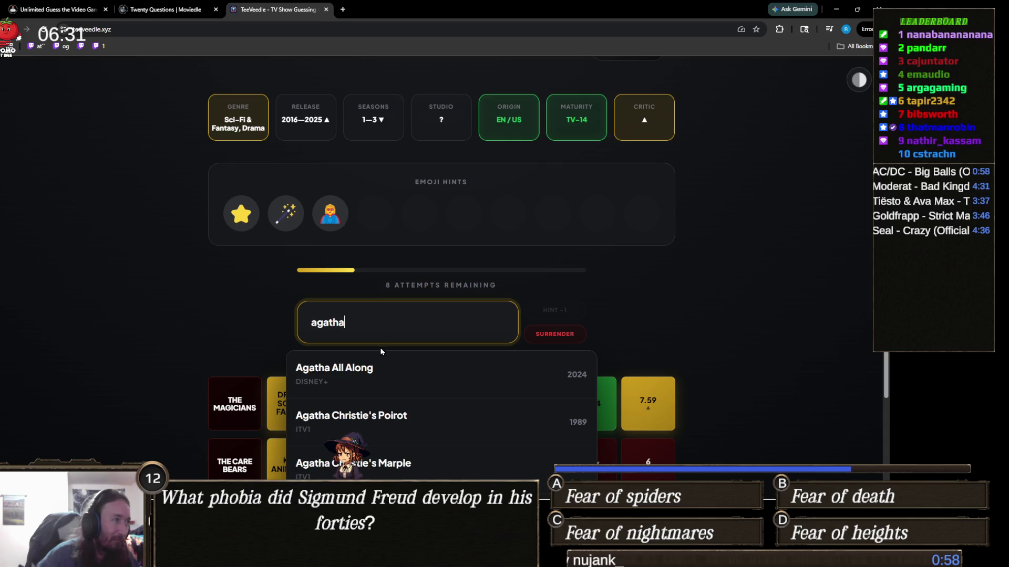
pyautogui.click(369, 366)
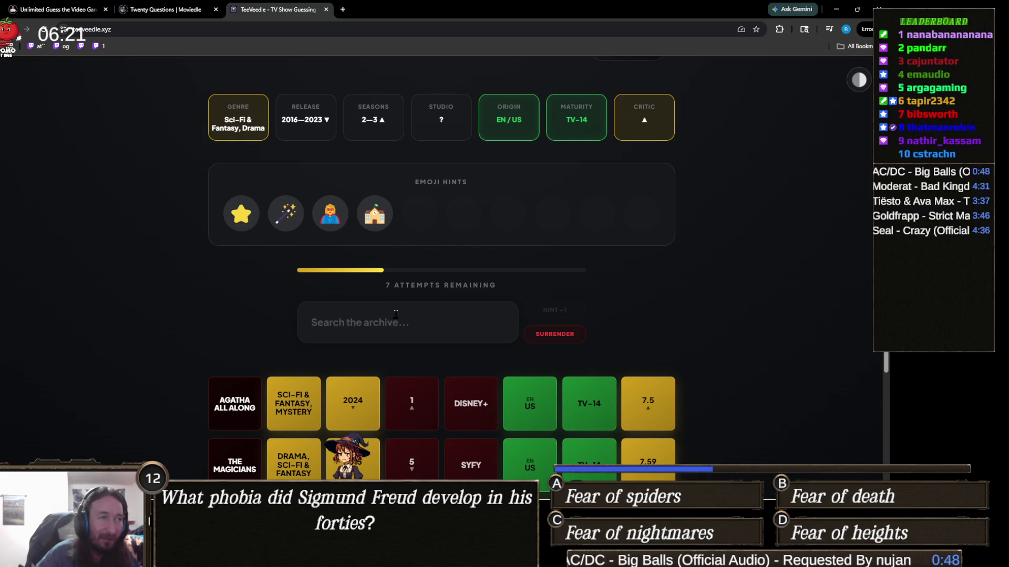
# Type 'z' and browse suggestions from Z Nation to Zorro, dismissing them without guessing.
pyautogui.click(396, 315)
pyautogui.write('z')
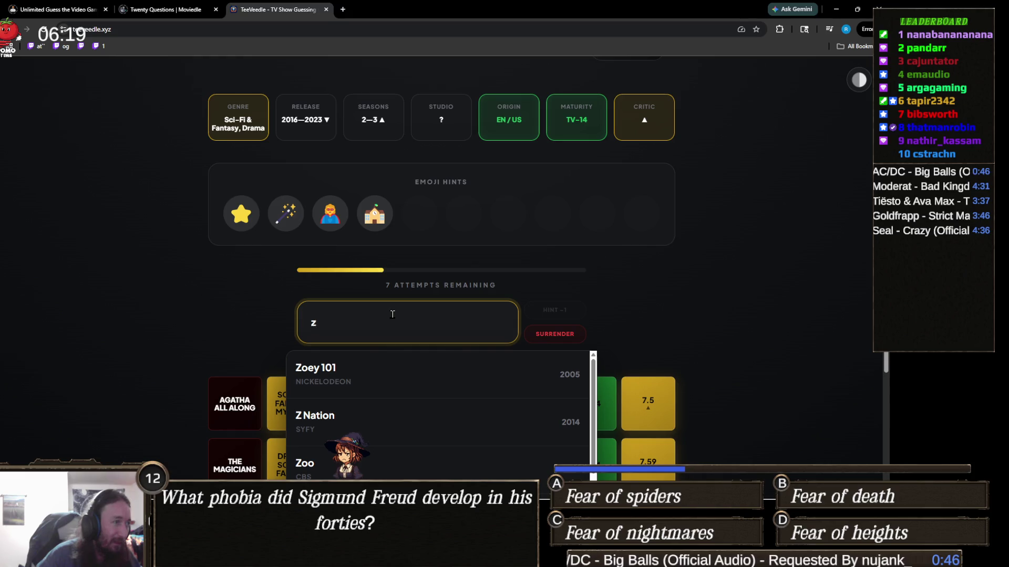
pyautogui.scroll(-1, 144, 343)
pyautogui.scroll(-3, 144, 344)
pyautogui.scroll(-1, 384, 350)
pyautogui.scroll(-4, 384, 351)
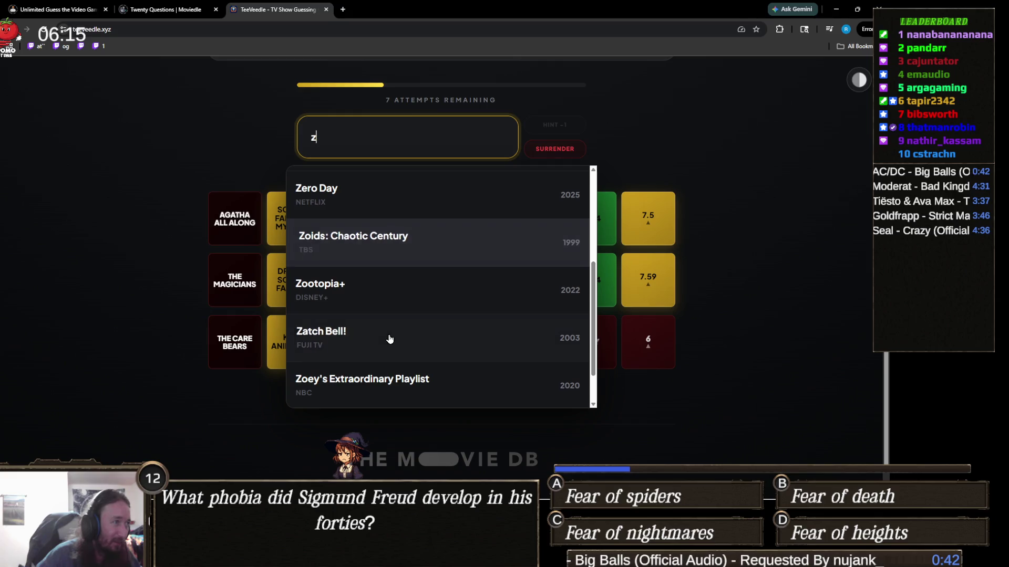
pyautogui.scroll(2, 200, 342)
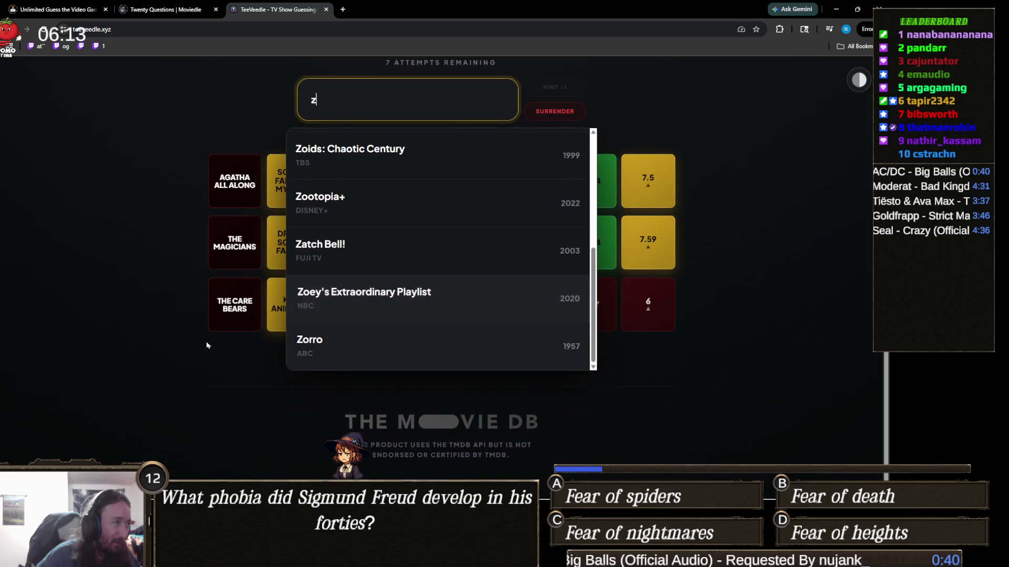
pyautogui.scroll(4, 200, 342)
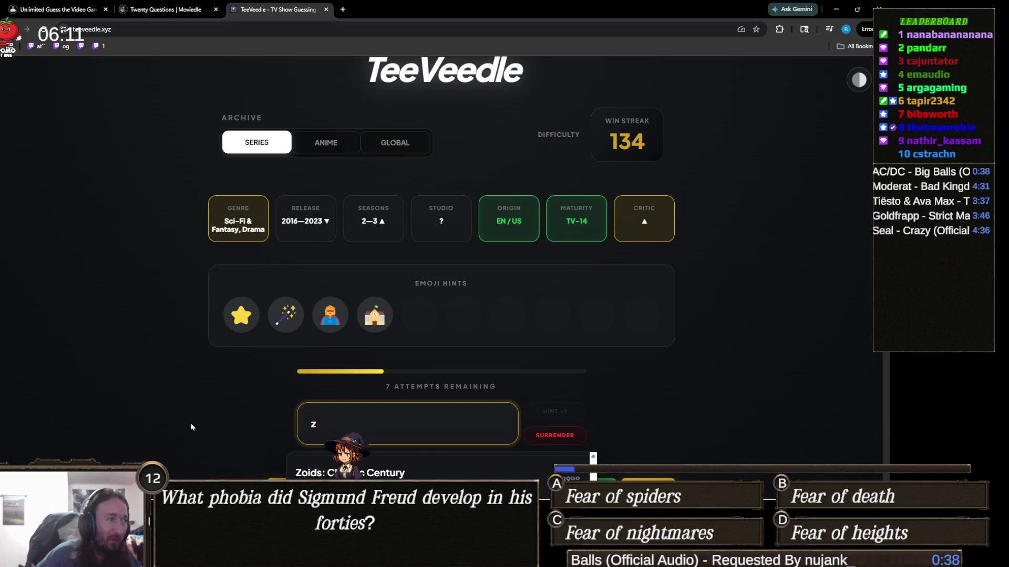
pyautogui.click(193, 423)
pyautogui.doubleClick(368, 432)
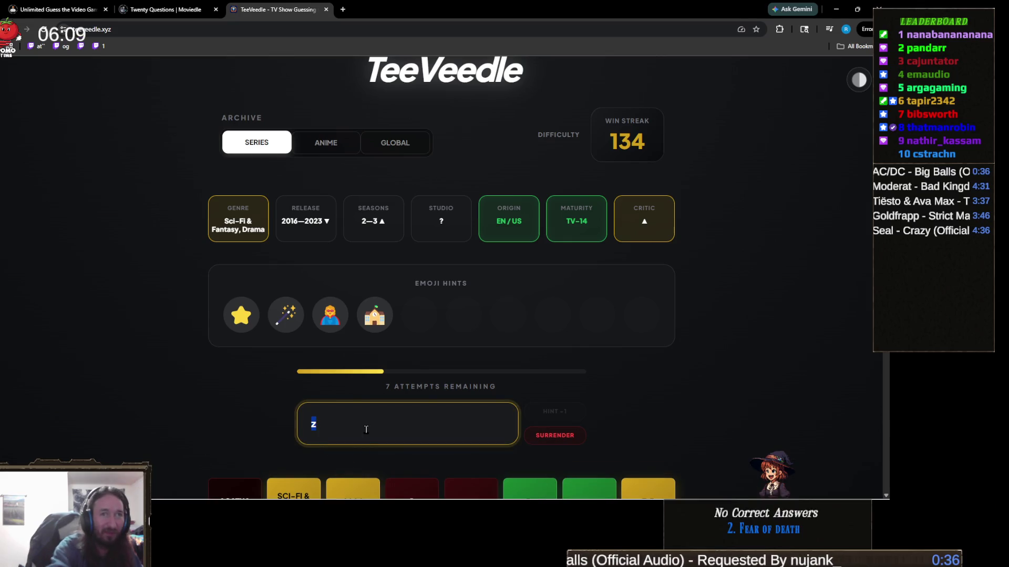
pyautogui.write('school of ma')
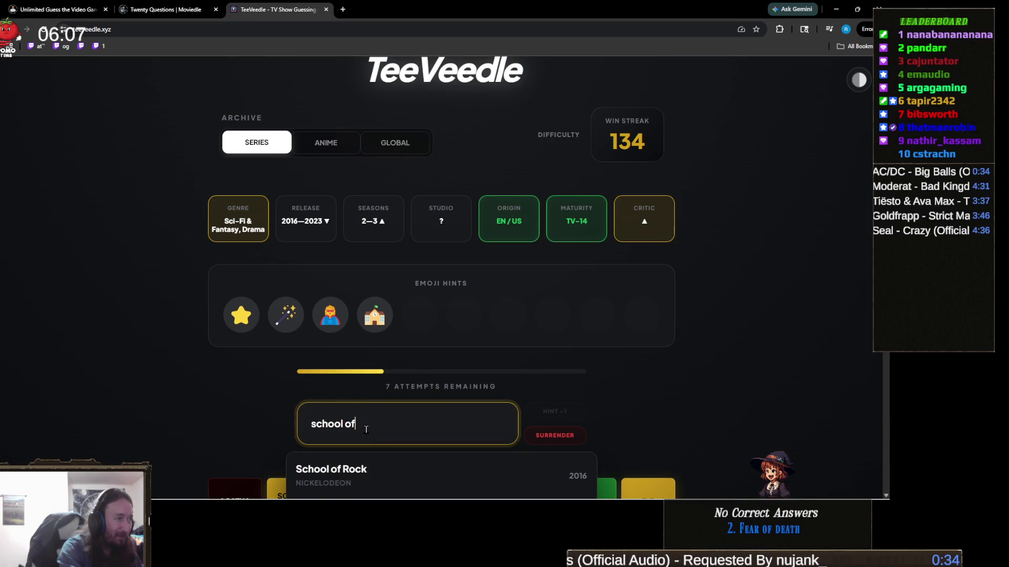
pyautogui.hotkey('ctrl', 'a')
pyautogui.press('BackSpace')
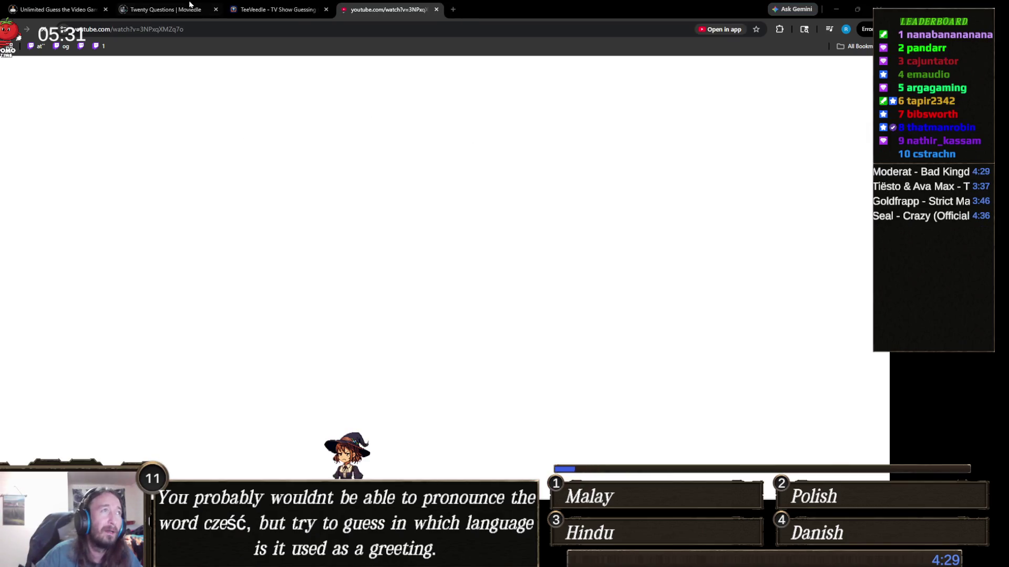
# Close the YouTube music video tab with Ctrl+W.
pyautogui.hotkey('ctrl', 'w')
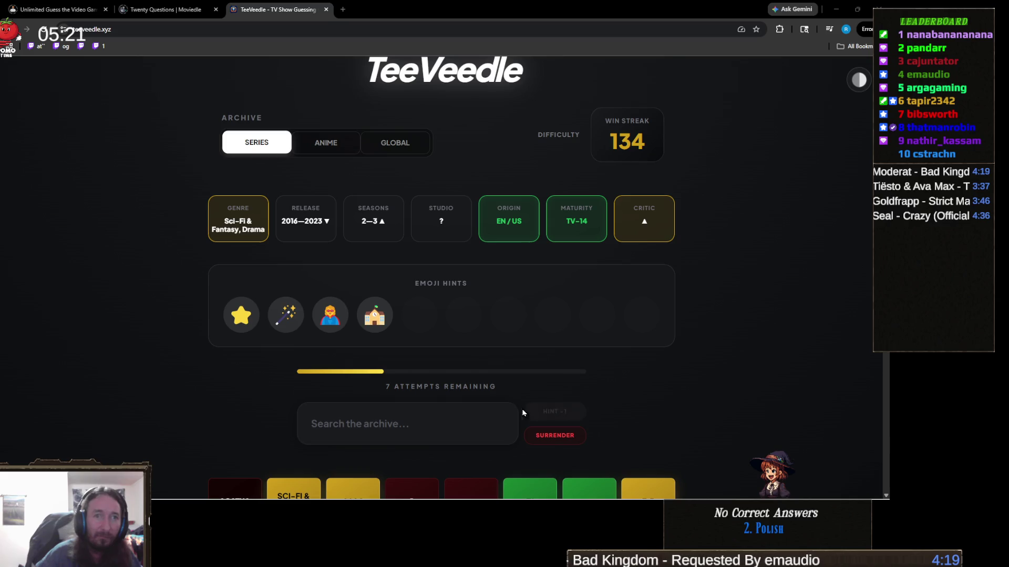
pyautogui.click(494, 437)
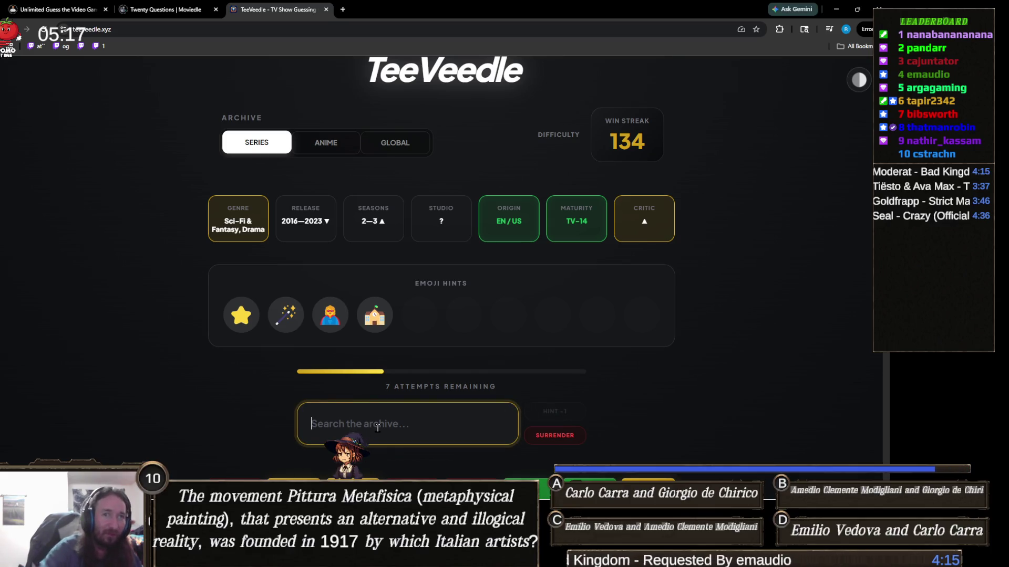
pyautogui.write('sorcer')
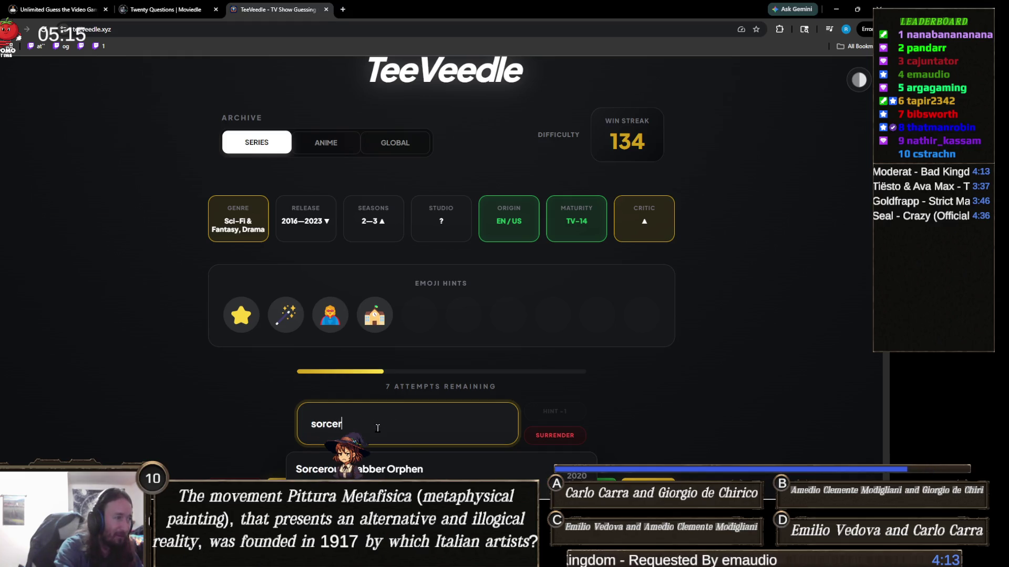
pyautogui.write("er's")
pyautogui.press('BackSpace')
pyautogui.press('BackSpace')
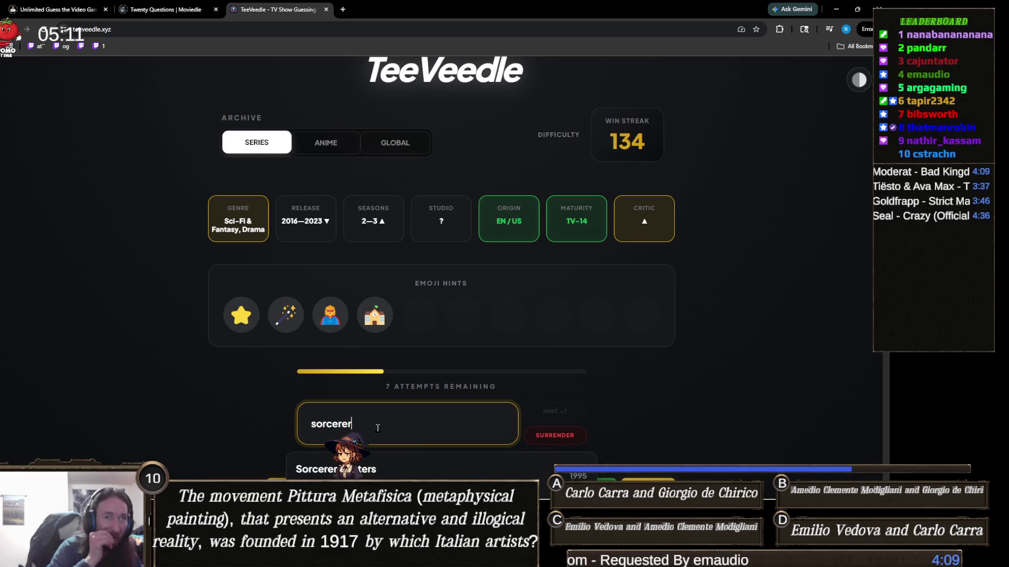
pyautogui.scroll(-2, 377, 428)
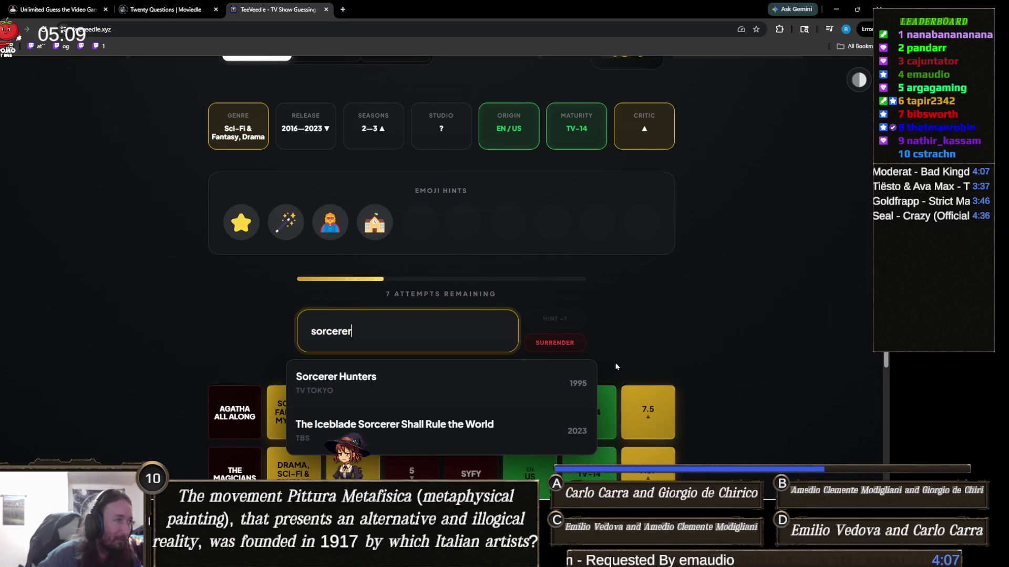
pyautogui.hotkey('ctrl', 'a')
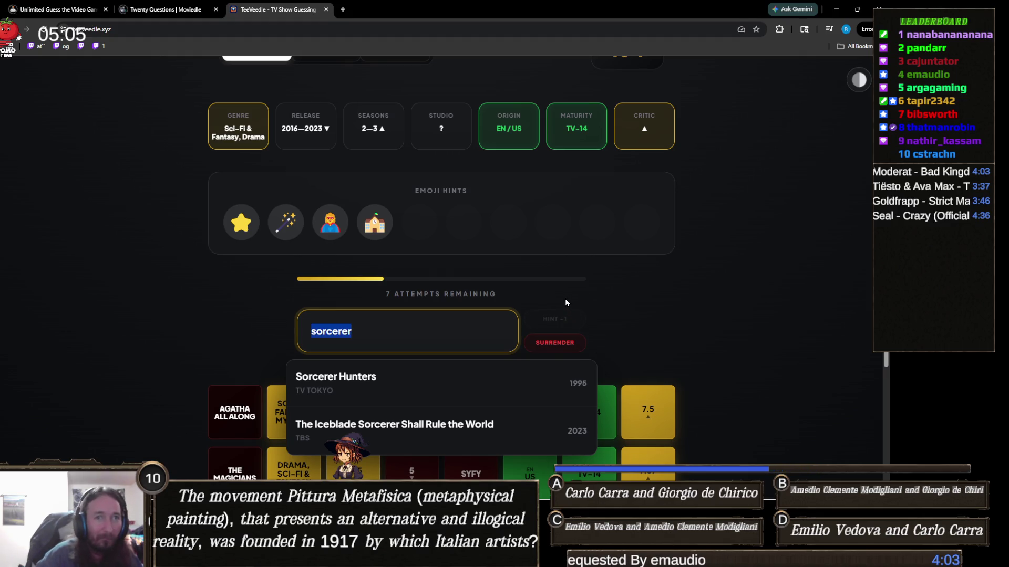
pyautogui.press('BackSpace')
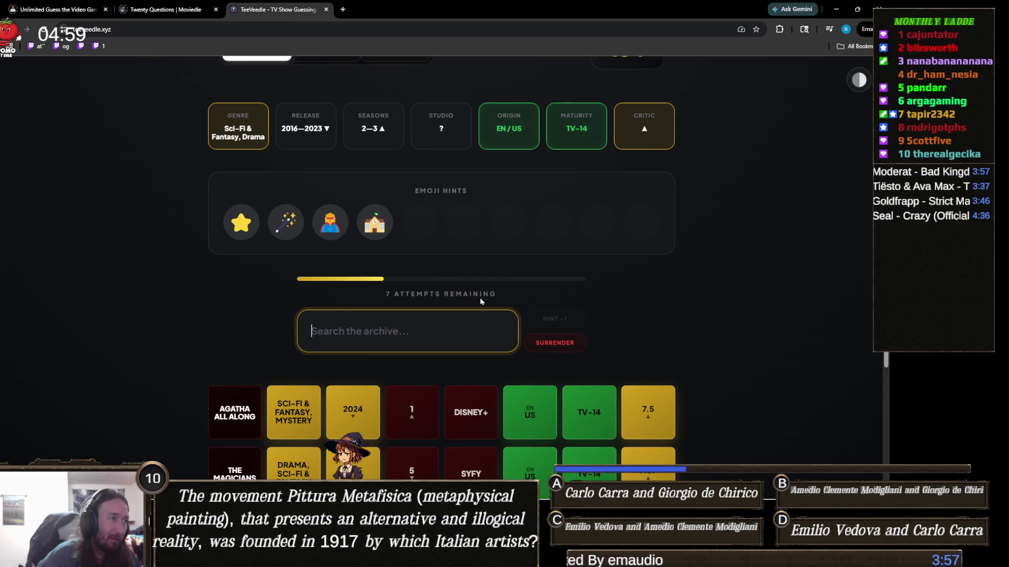
pyautogui.write('appren')
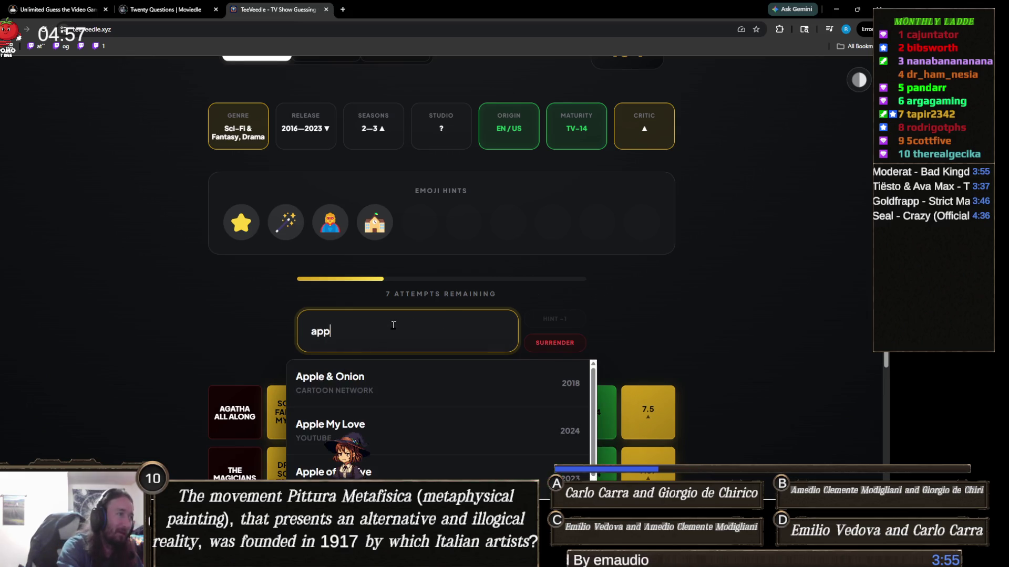
pyautogui.hotkey('ctrl', 'a')
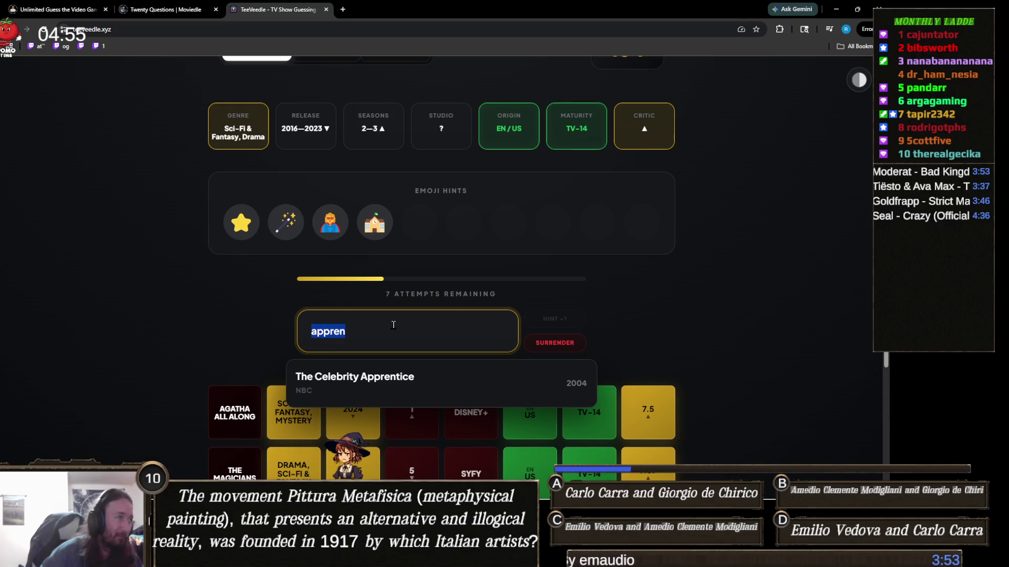
pyautogui.press('BackSpace')
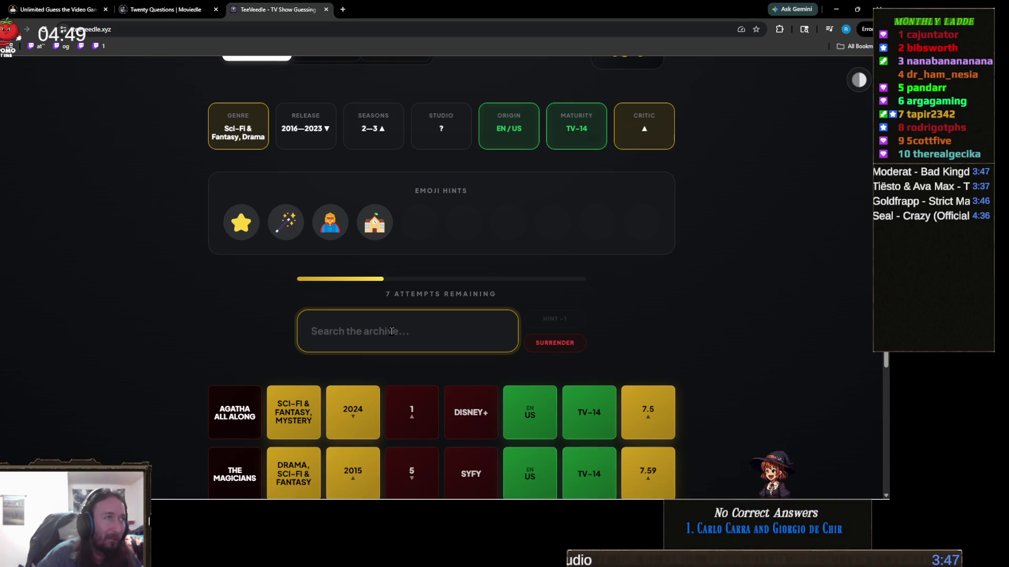
# Type 'stargirl' and submit DC's Stargirl, reaching Victory with a streak of 135.
pyautogui.write('s')
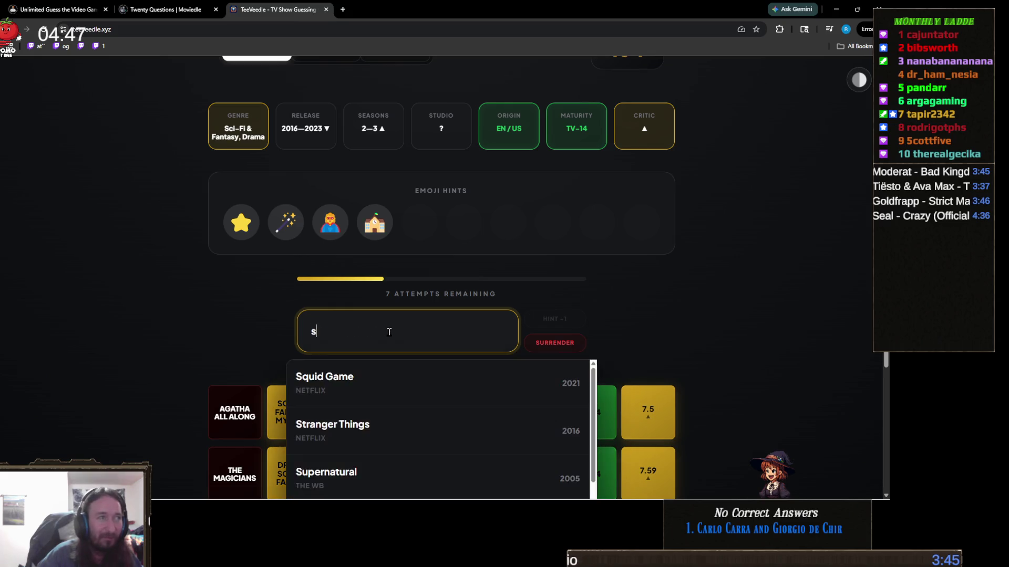
pyautogui.write('targ')
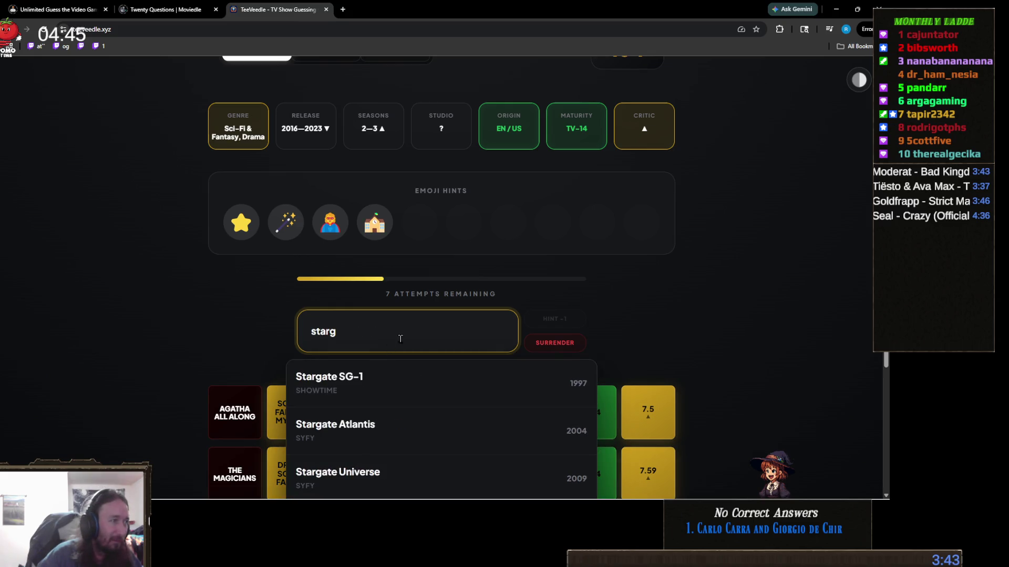
pyautogui.write('irl')
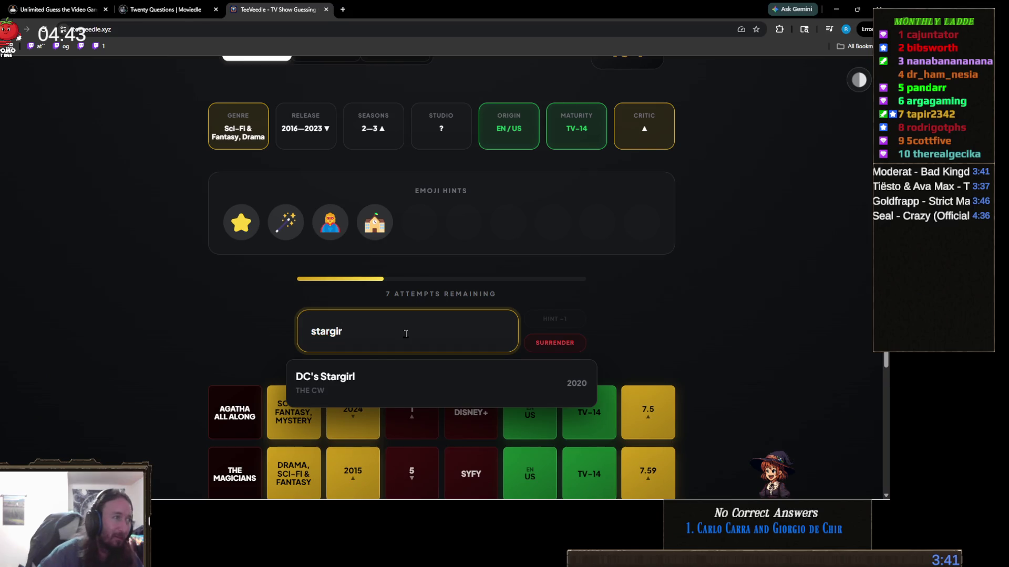
pyautogui.press('Return')
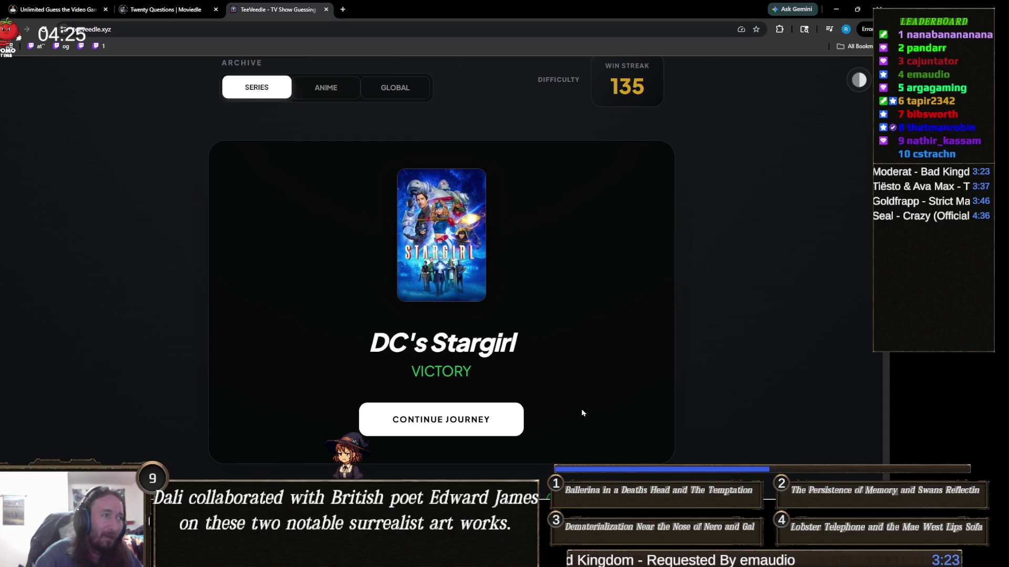
pyautogui.click(433, 416)
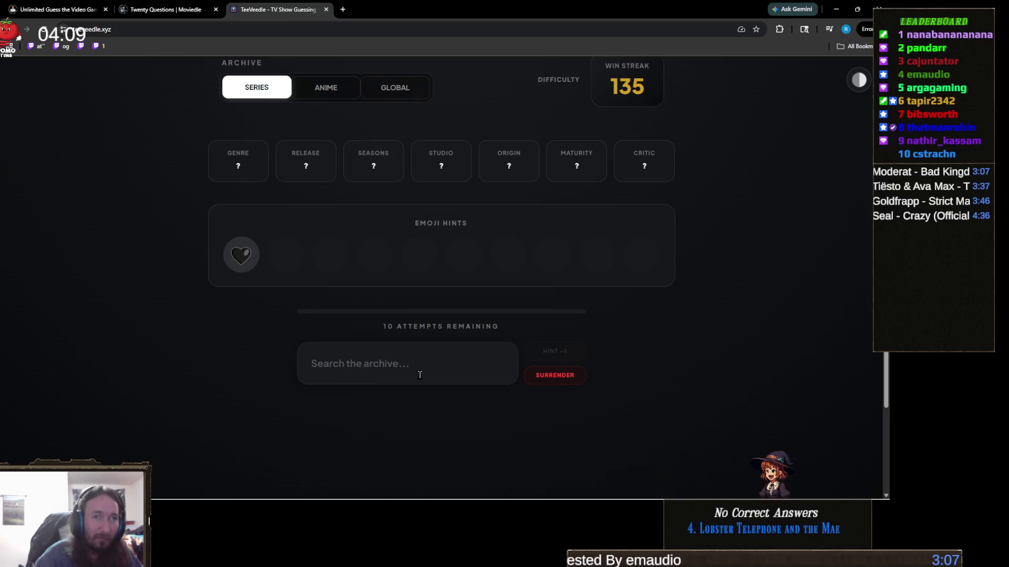
pyautogui.click(420, 375)
pyautogui.write('wed')
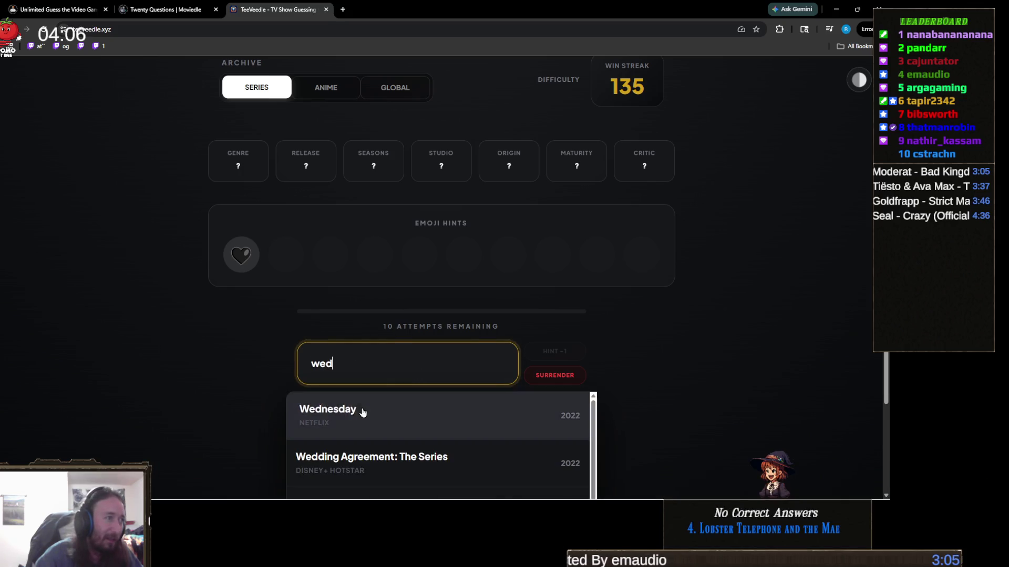
pyautogui.click(362, 412)
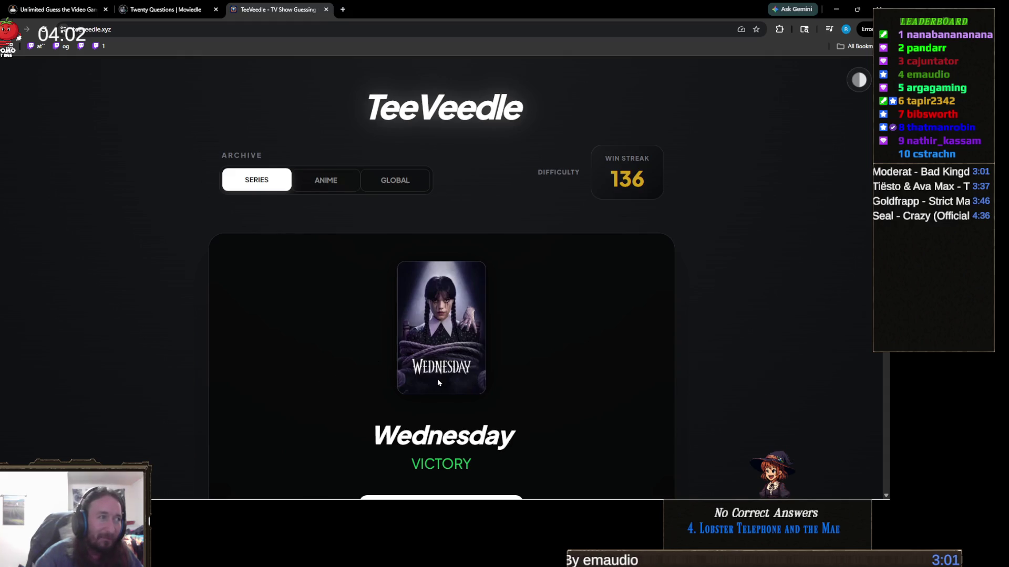
pyautogui.scroll(-1, 480, 374)
pyautogui.scroll(1, 476, 362)
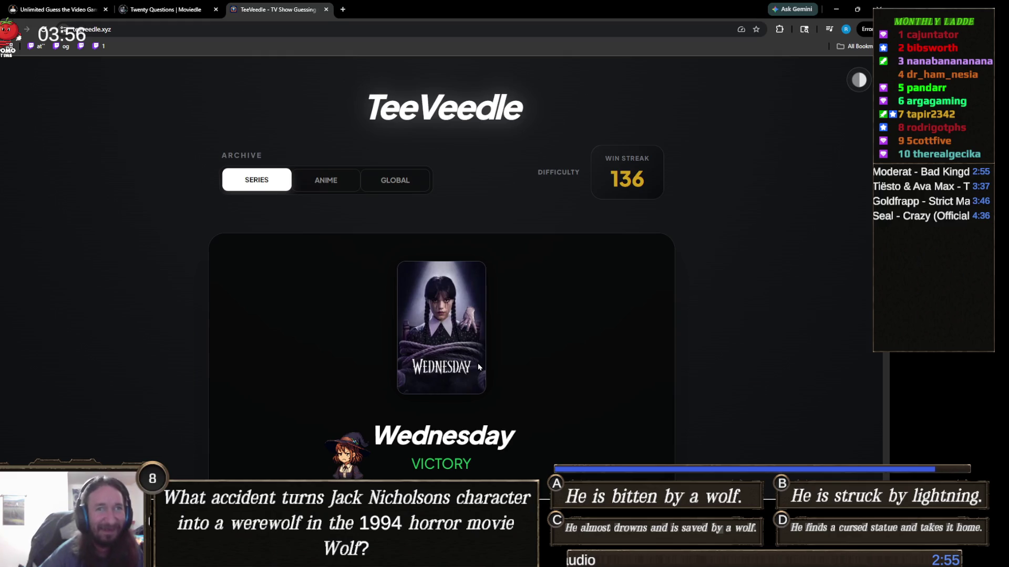
pyautogui.scroll(-2, 478, 363)
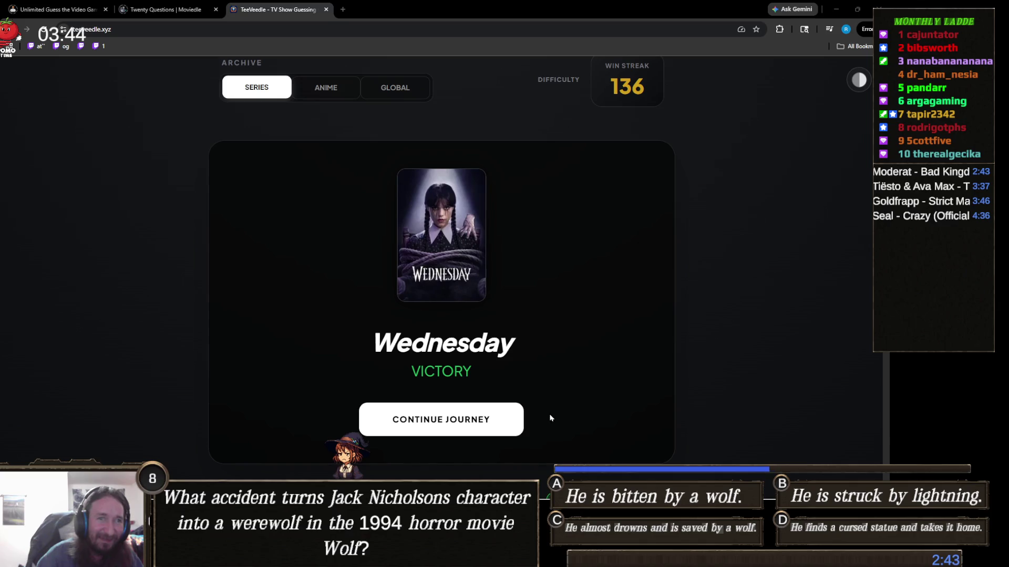
# Continue to the next series puzzle, zooming the browser in and back to 100%.
pyautogui.click(465, 421)
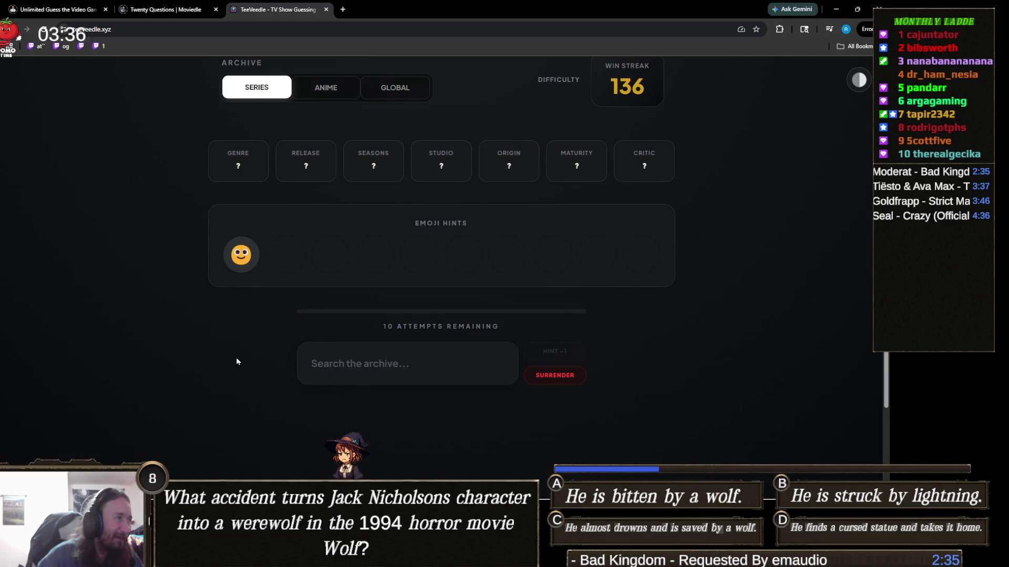
pyautogui.keyDown('ctrl'); pyautogui.scroll(5, 197, 392); pyautogui.keyUp('ctrl')
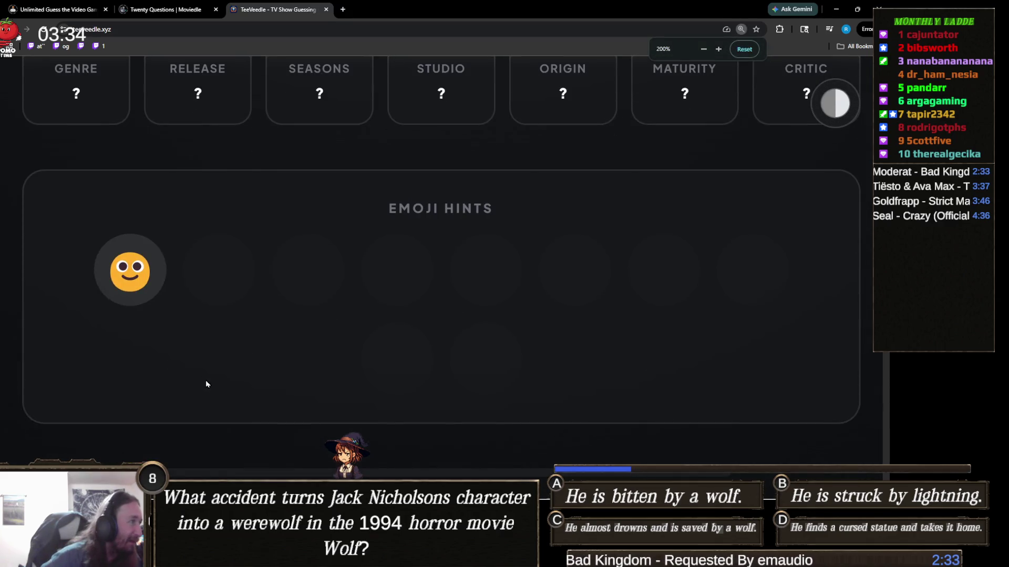
pyautogui.keyDown('ctrl'); pyautogui.scroll(-3, 256, 364); pyautogui.keyUp('ctrl')
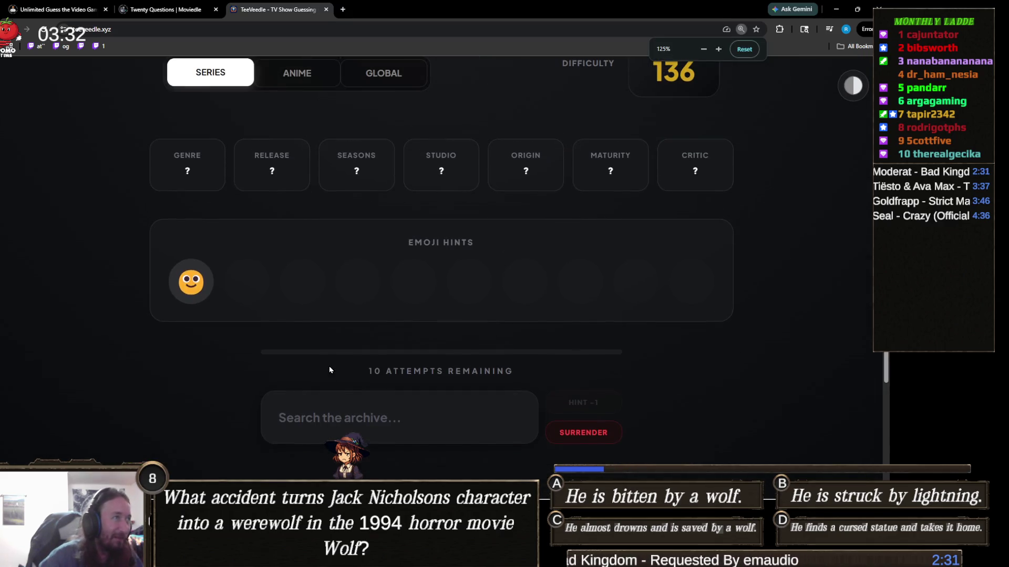
pyautogui.keyDown('ctrl'); pyautogui.scroll(-1, 329, 369); pyautogui.keyUp('ctrl')
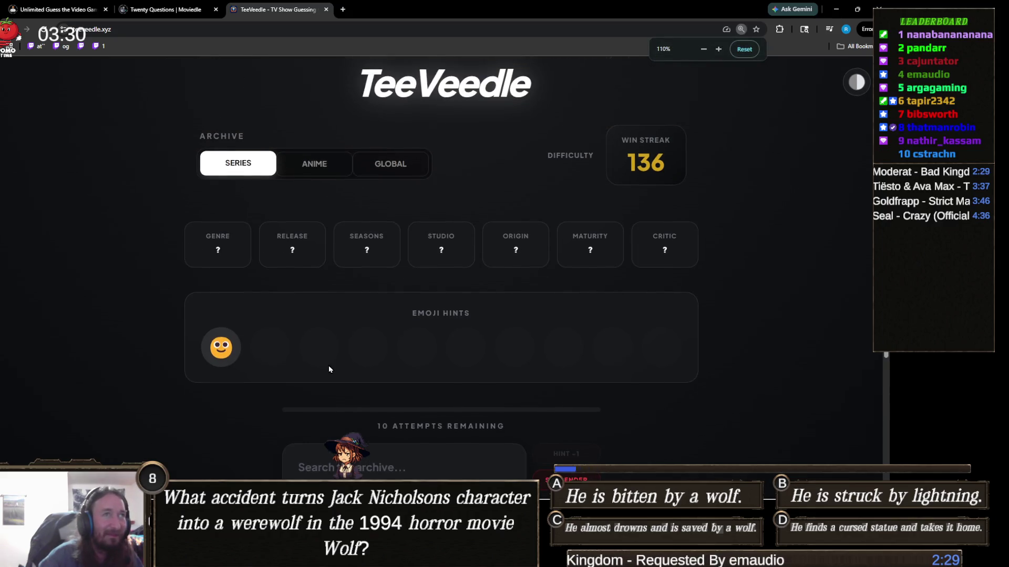
pyautogui.keyDown('ctrl'); pyautogui.scroll(-1, 329, 369); pyautogui.keyUp('ctrl')
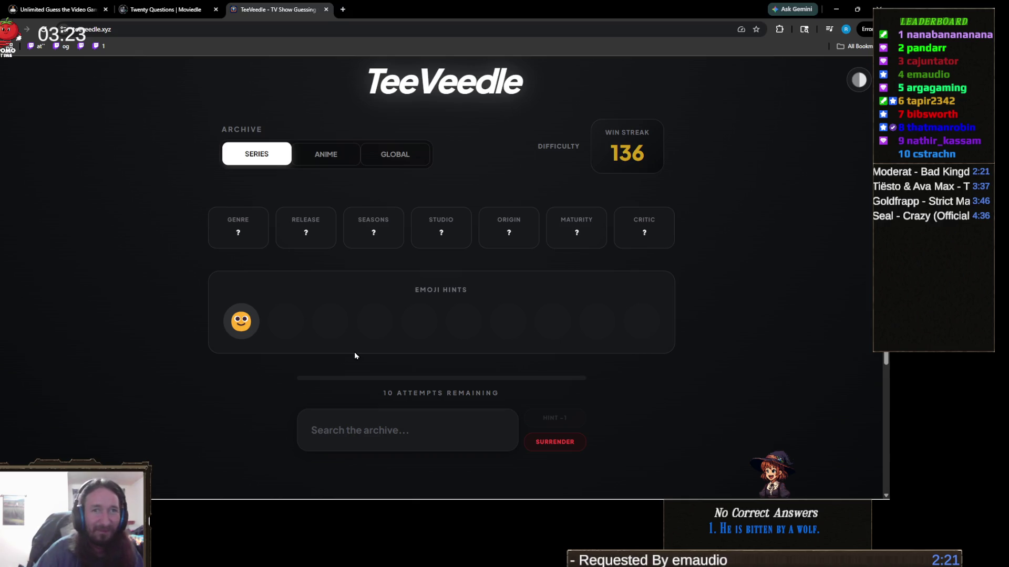
# Search 'happy', correcting the typo, and guess HAPPY!
pyautogui.click(429, 417)
pyautogui.write('hapy')
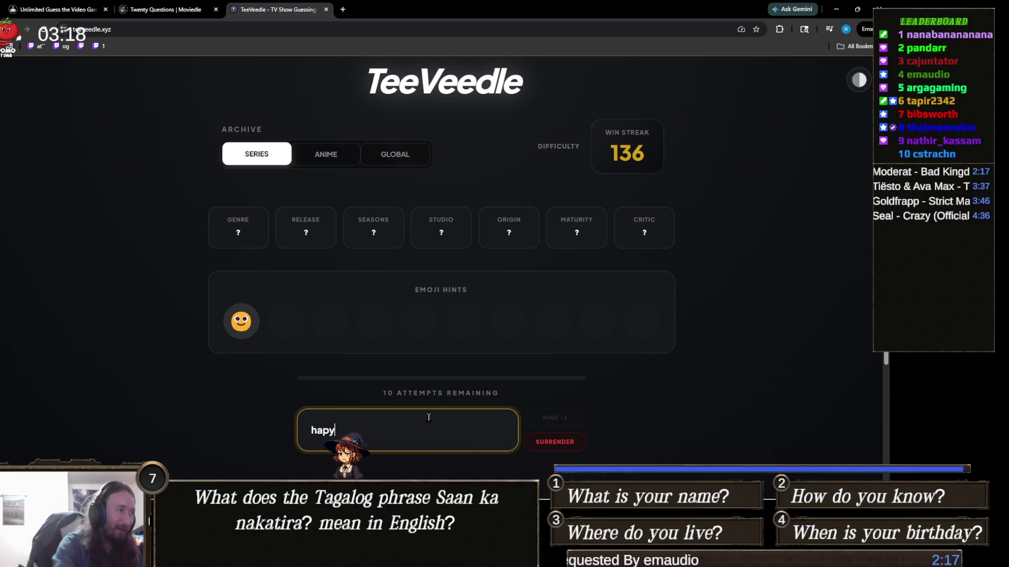
pyautogui.scroll(-1, 383, 382)
pyautogui.press('BackSpace')
pyautogui.write('py')
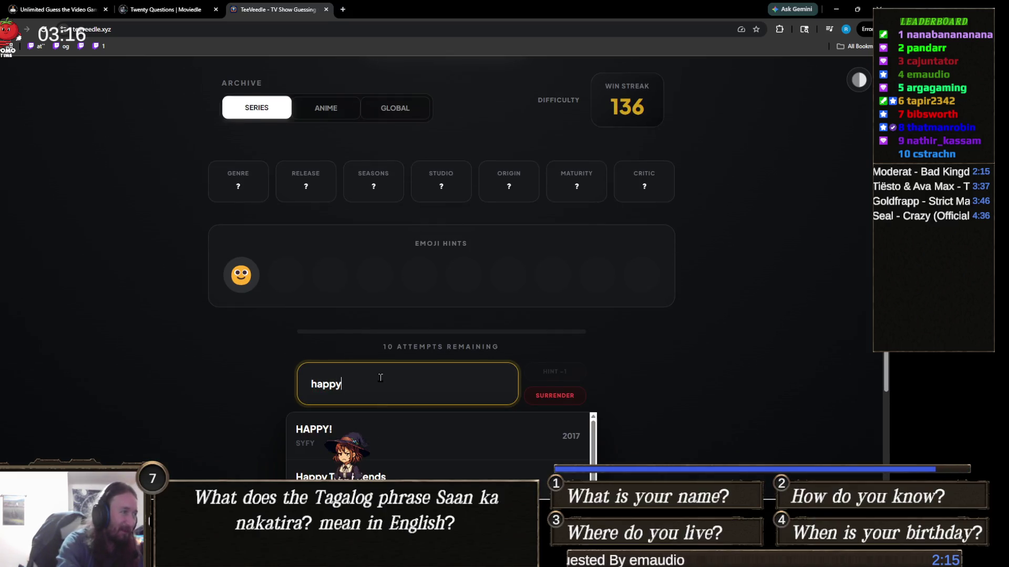
pyautogui.click(389, 423)
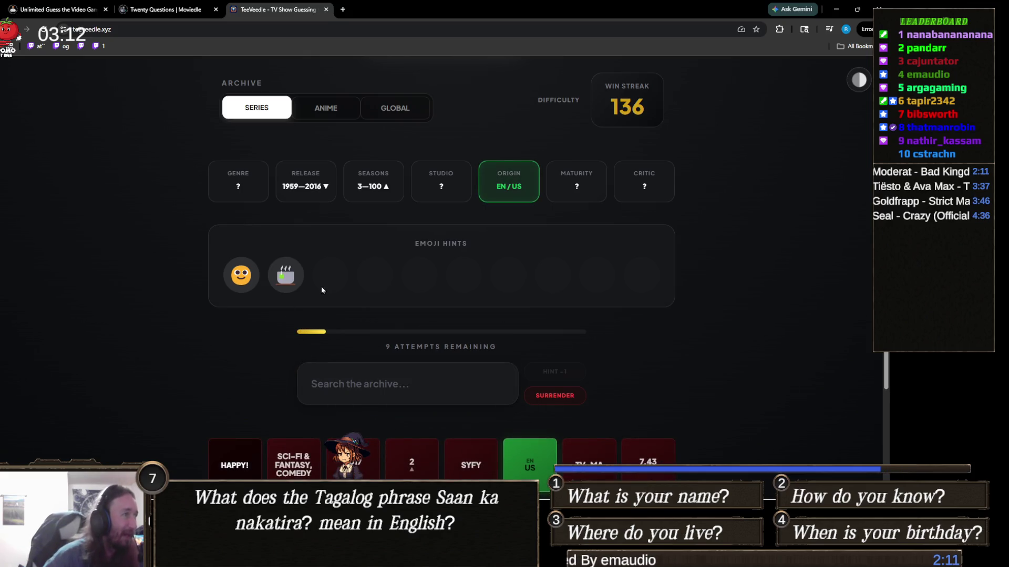
# Zoom in to inspect the emoji hints, then restore the page to normal size.
pyautogui.hotkey('ctrl', '+')
pyautogui.hotkey('ctrl', '+')
pyautogui.hotkey('ctrl', '+')
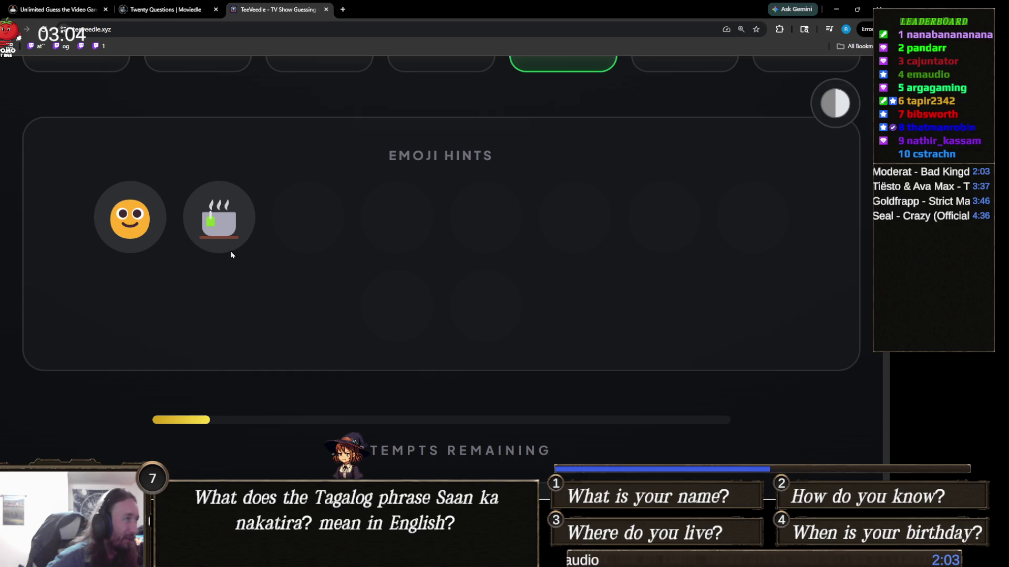
pyautogui.moveTo(246, 225); pyautogui.dragTo(185, 222)
pyautogui.click(193, 265)
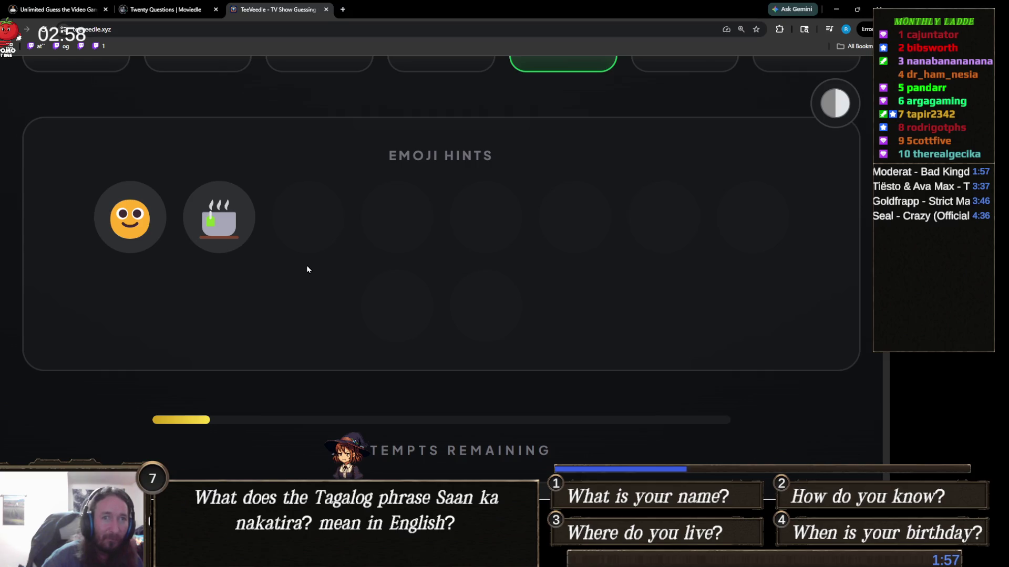
pyautogui.hotkey('ctrl', '-')
pyautogui.hotkey('ctrl', '-')
pyautogui.hotkey('ctrl', '-')
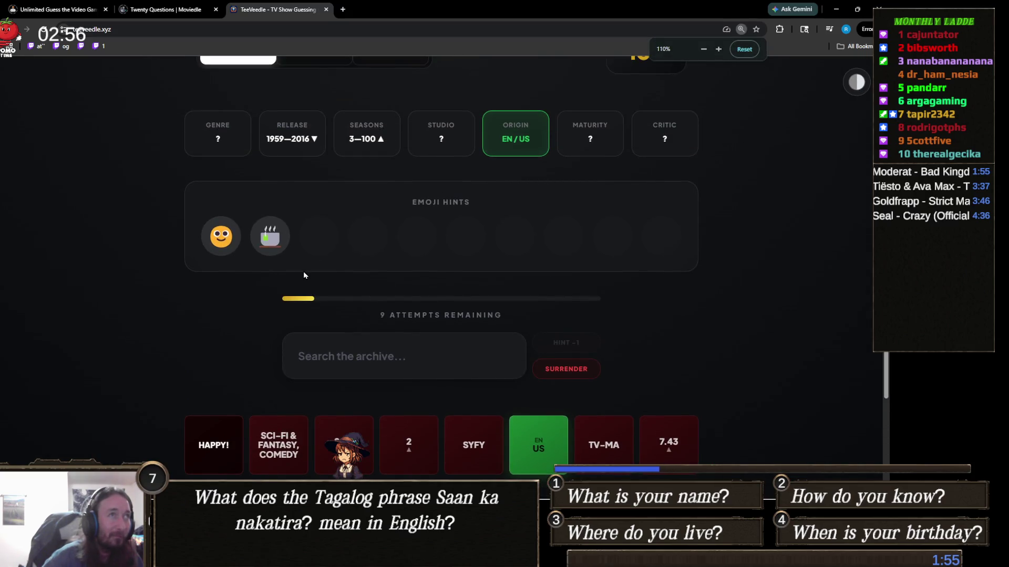
pyautogui.hotkey('ctrl', '-')
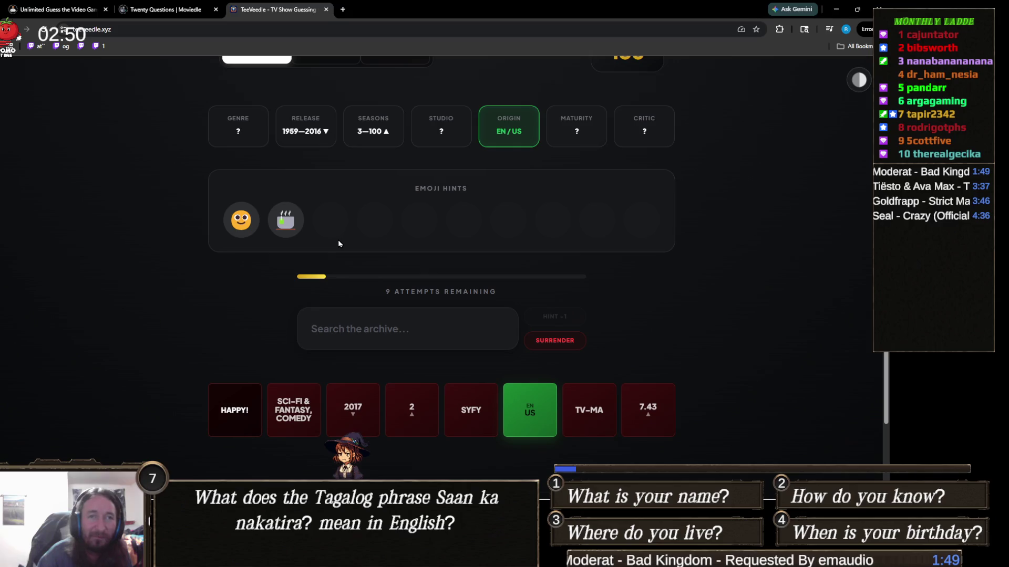
# Search 'big bang' and guess The Big Bang Theory, then review the matched clues.
pyautogui.click(382, 328)
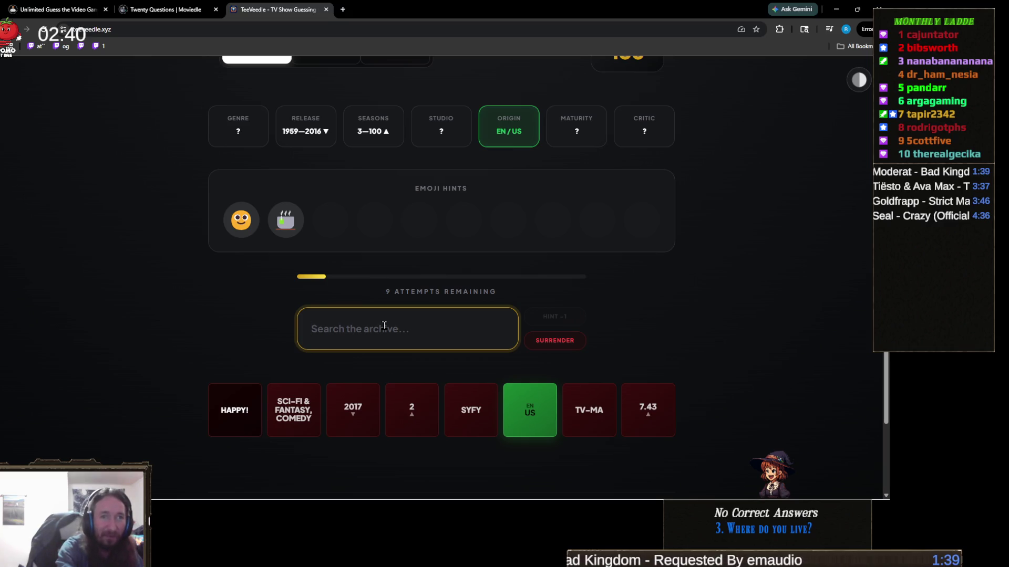
pyautogui.write('big bang')
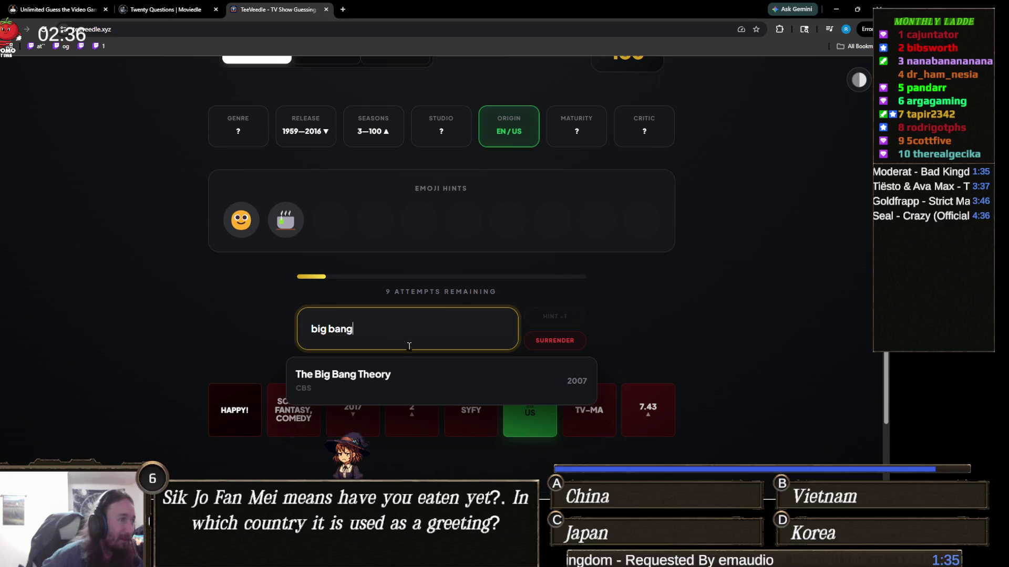
pyautogui.click(376, 379)
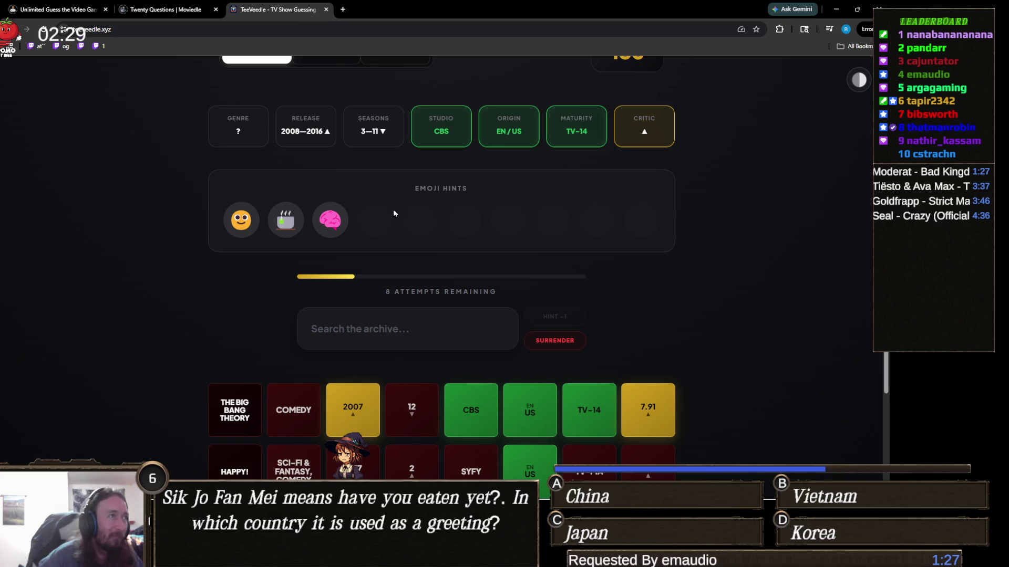
pyautogui.scroll(-1, 408, 268)
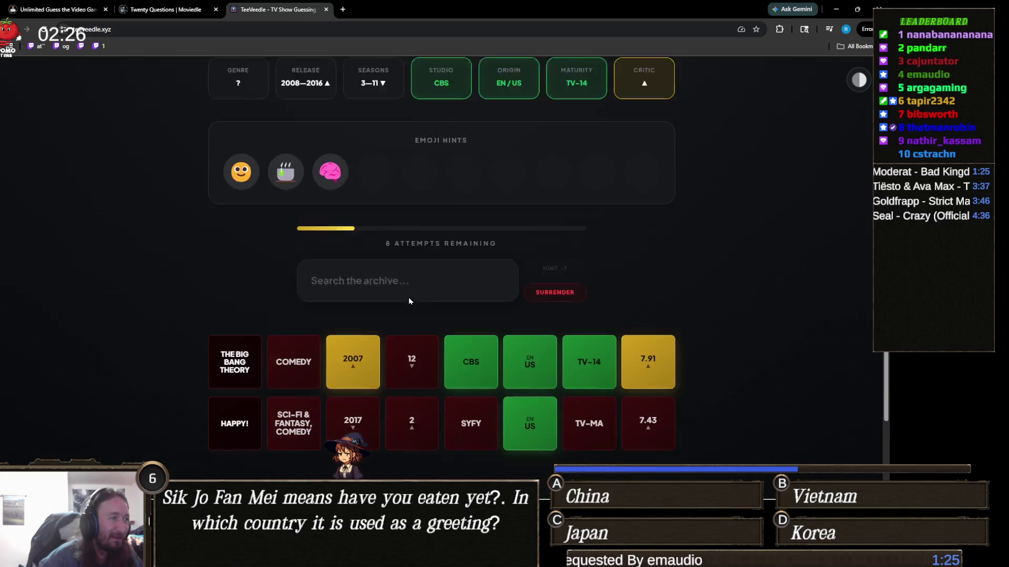
pyautogui.scroll(2, 416, 303)
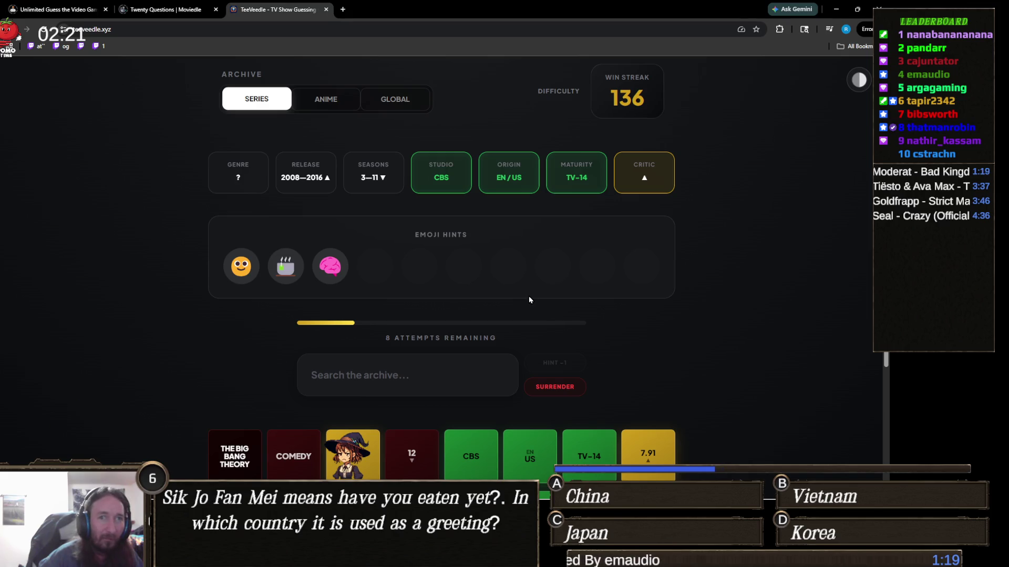
pyautogui.scroll(-2, 528, 296)
pyautogui.scroll(2, 529, 295)
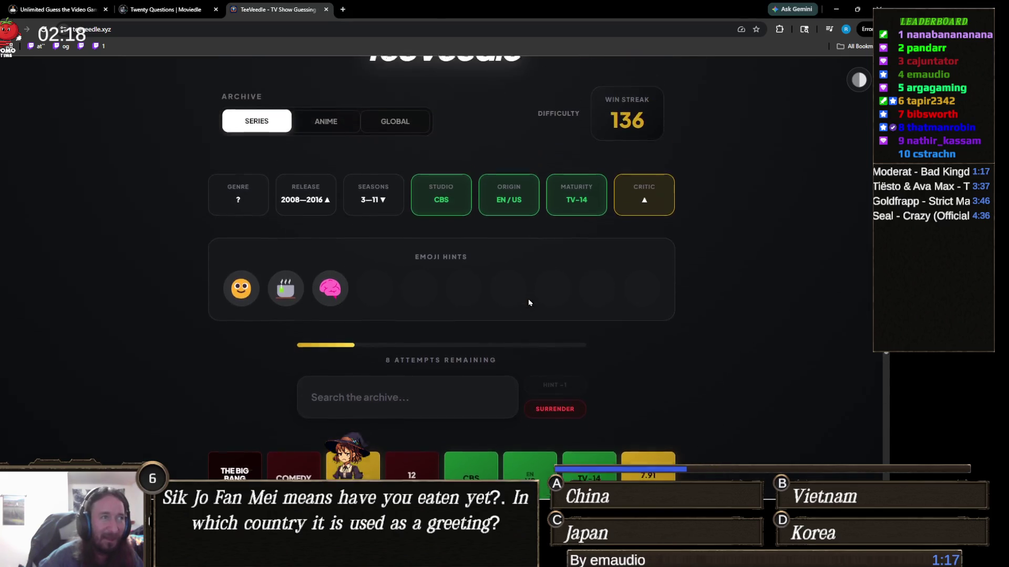
pyautogui.scroll(-1, 469, 368)
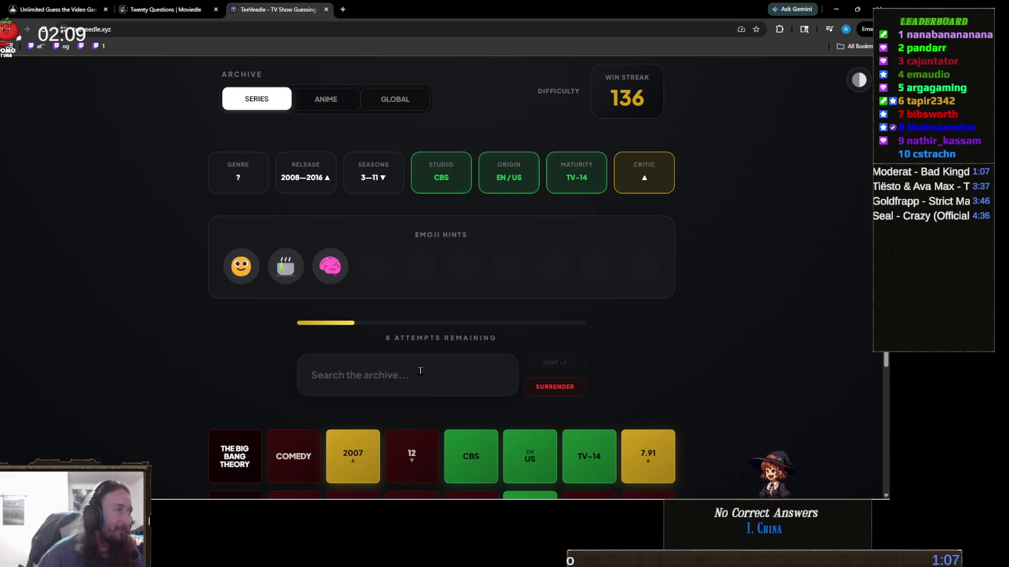
# Try a 'good morning' search, then clear it without guessing.
pyautogui.click(420, 371)
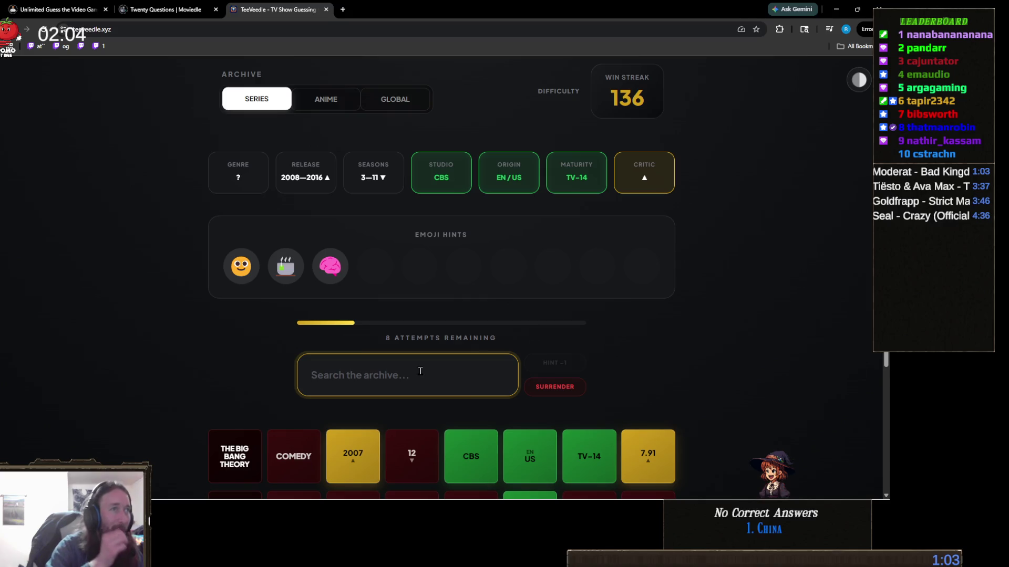
pyautogui.write('g')
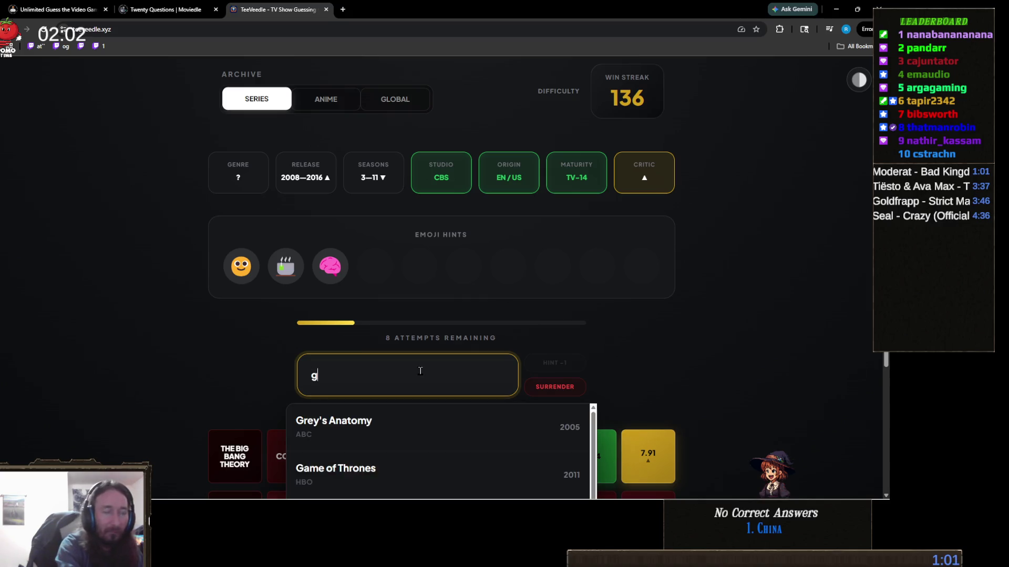
pyautogui.write('ood morning')
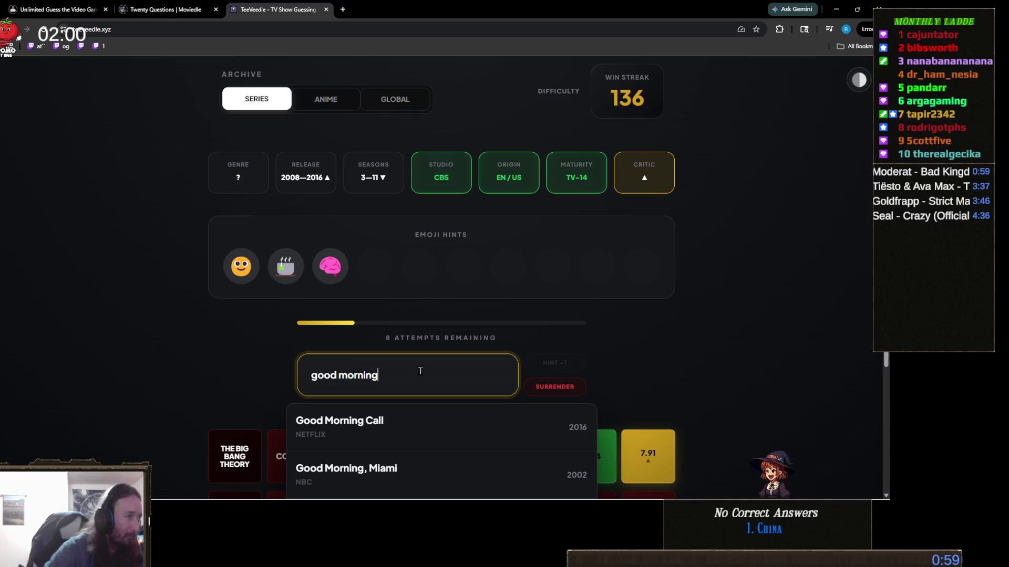
pyautogui.scroll(-2, 239, 334)
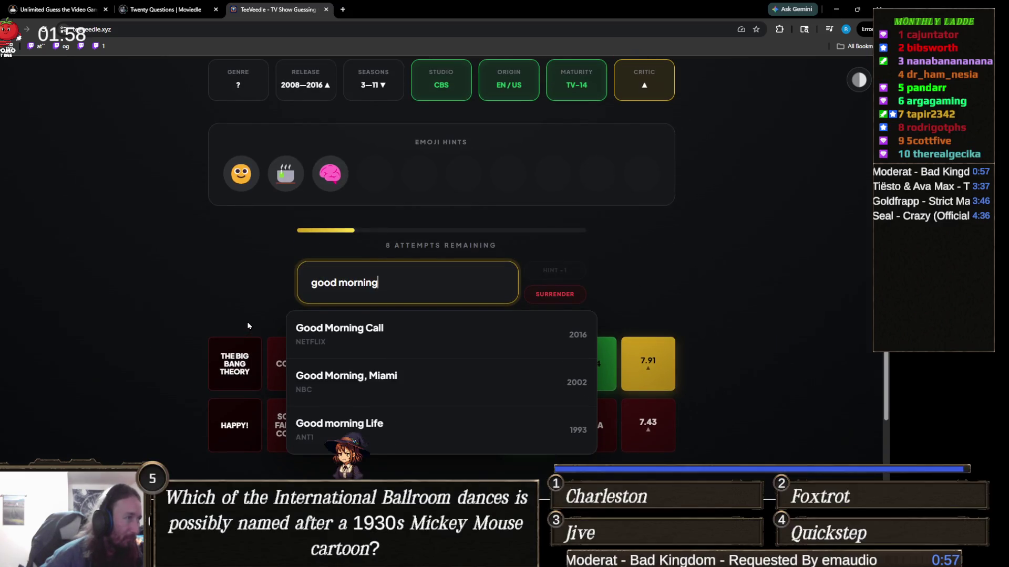
pyautogui.scroll(-2, 228, 378)
pyautogui.scroll(5, 219, 364)
pyautogui.hotkey('ctrl', 'a')
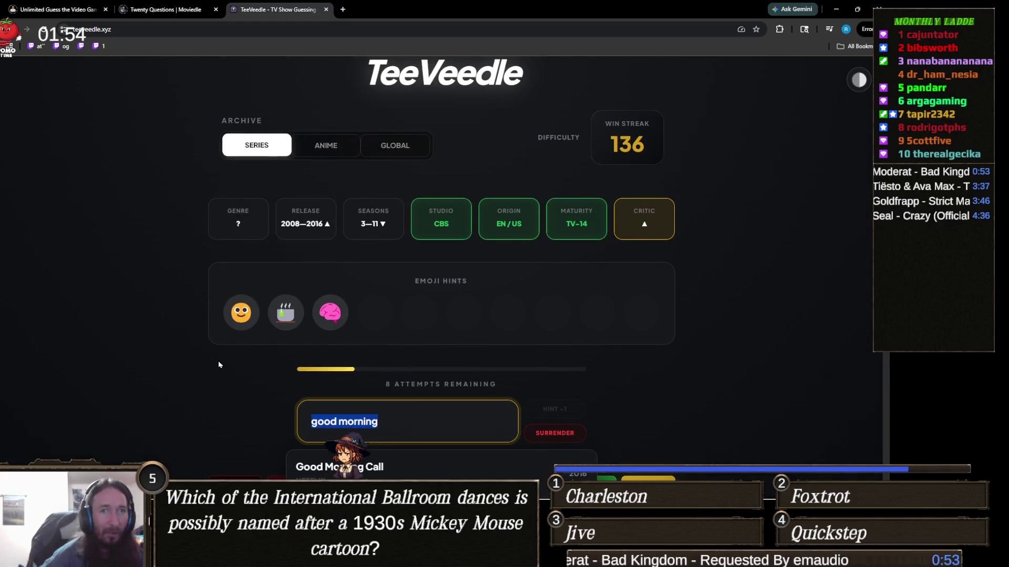
pyautogui.press('BackSpace')
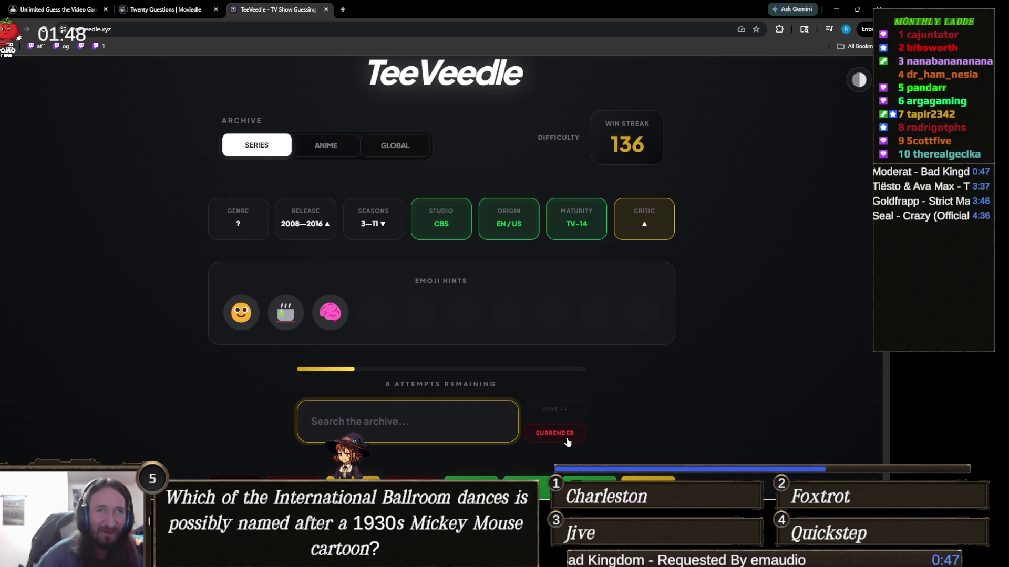
# Search '2 br' and guess 2 Broke Girls.
pyautogui.scroll(-2, 478, 361)
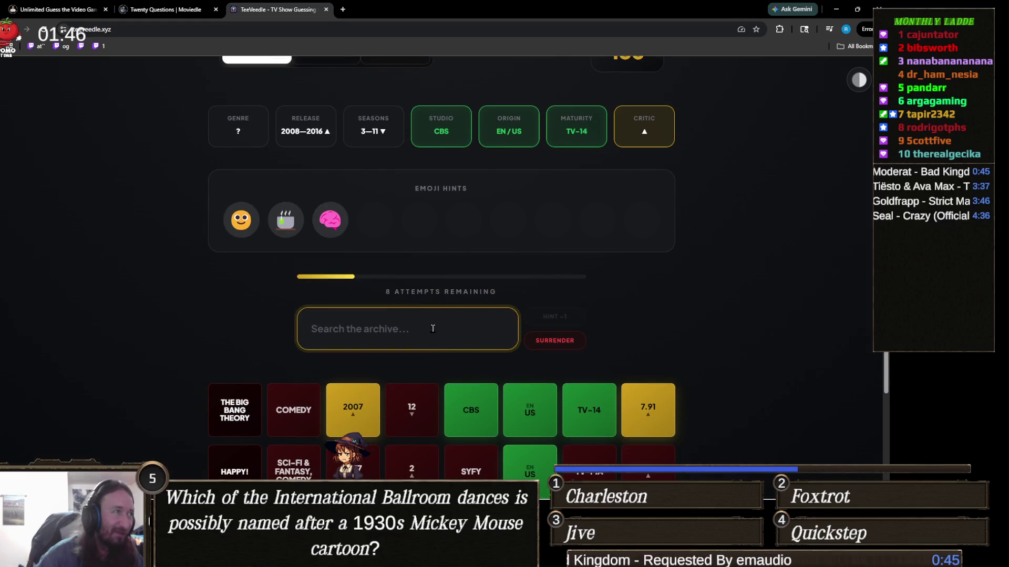
pyautogui.write('2 br')
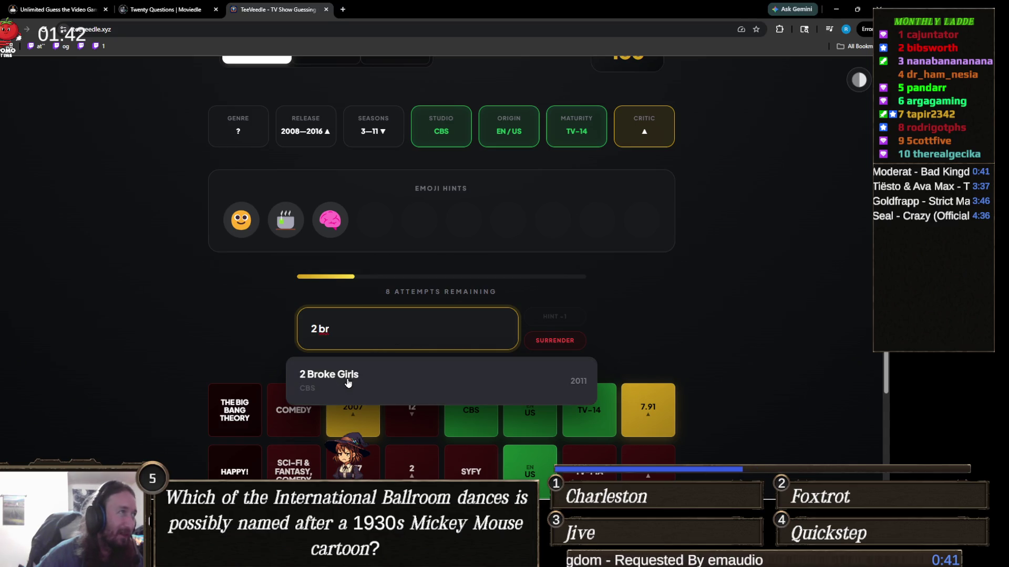
pyautogui.click(345, 382)
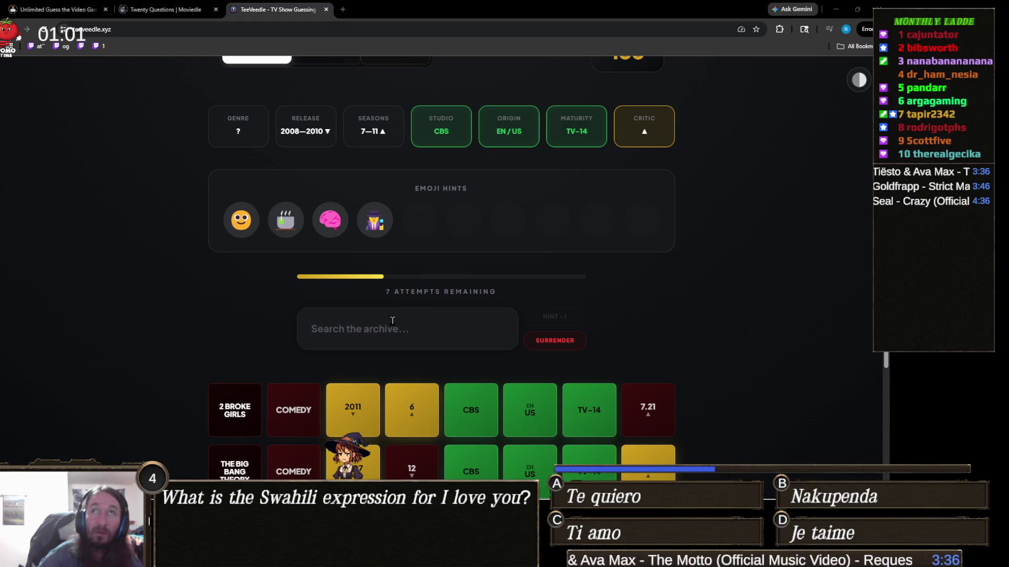
# Search 'the ment' and win with The Mentalist, then start the next round.
pyautogui.click(394, 336)
pyautogui.write('the m')
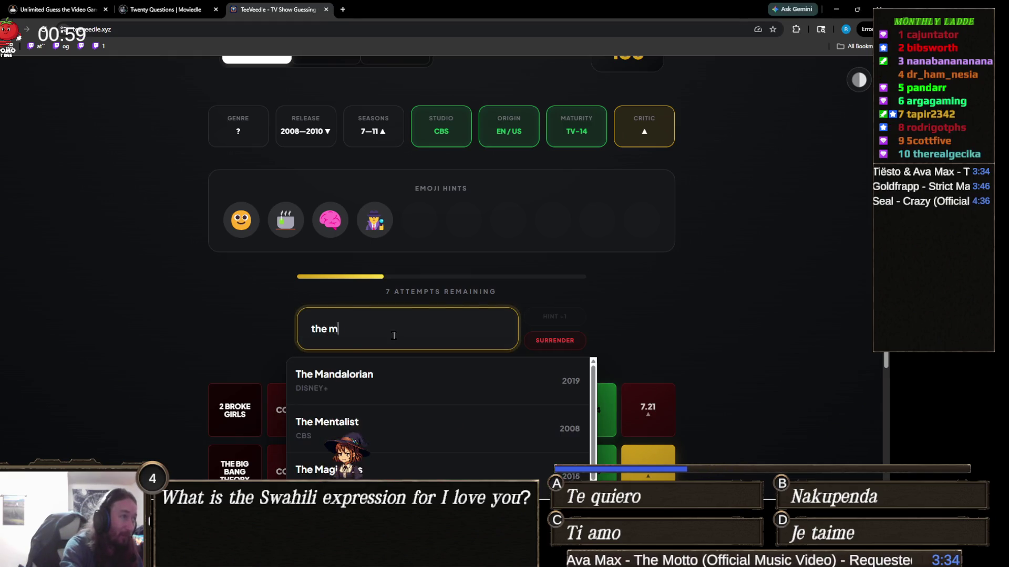
pyautogui.write('ent')
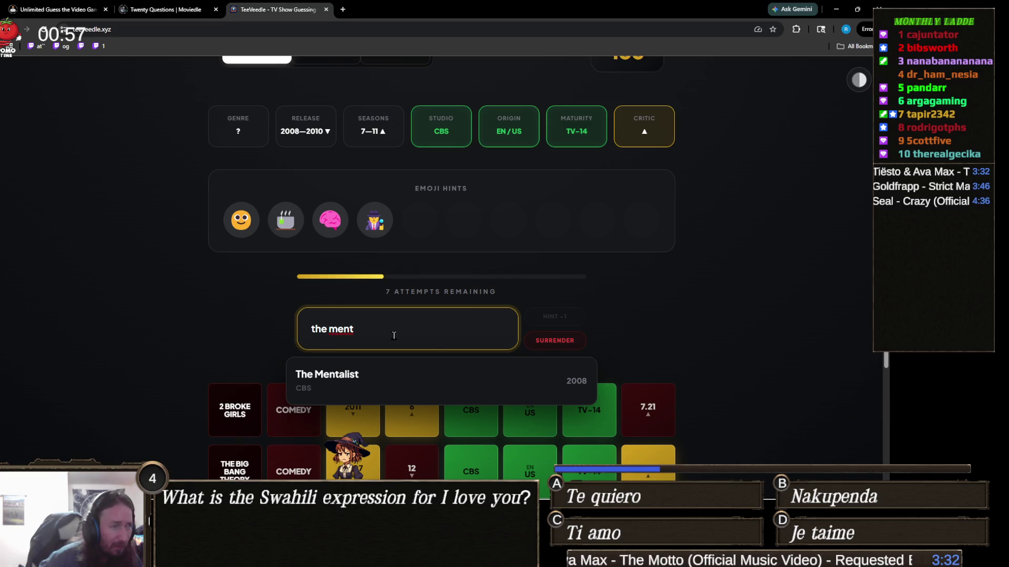
pyautogui.click(403, 379)
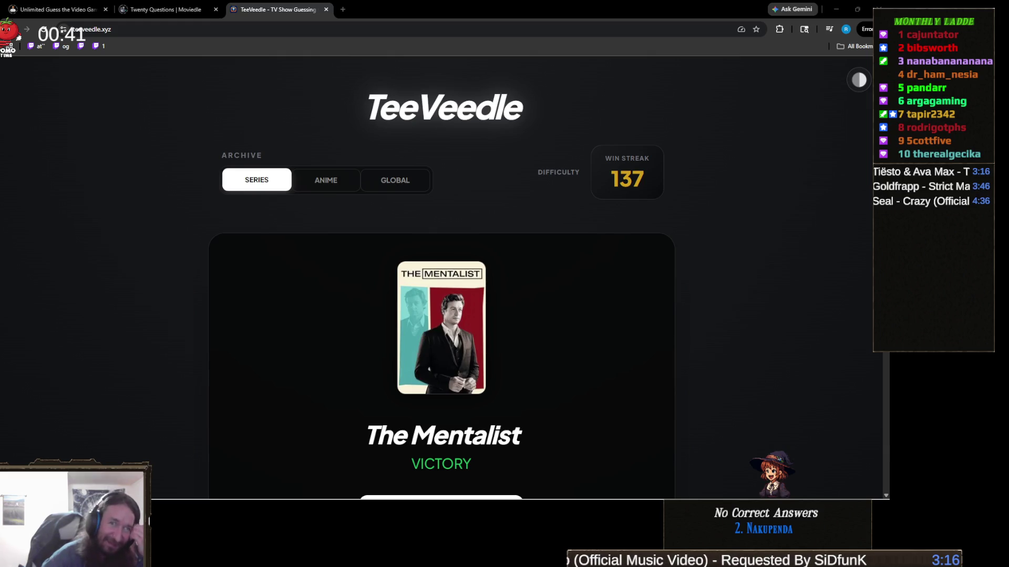
pyautogui.scroll(-2, 533, 376)
pyautogui.click(471, 417)
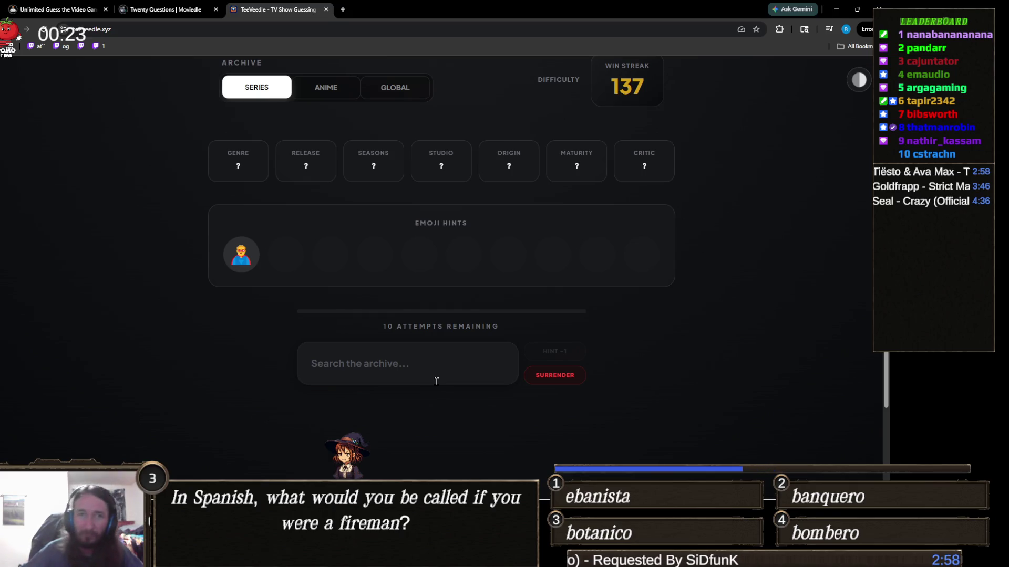
# Guess Supergirl in the new puzzle, matching TV-14 and EN/US with 9 attempts left.
pyautogui.click(377, 372)
pyautogui.write('supergi')
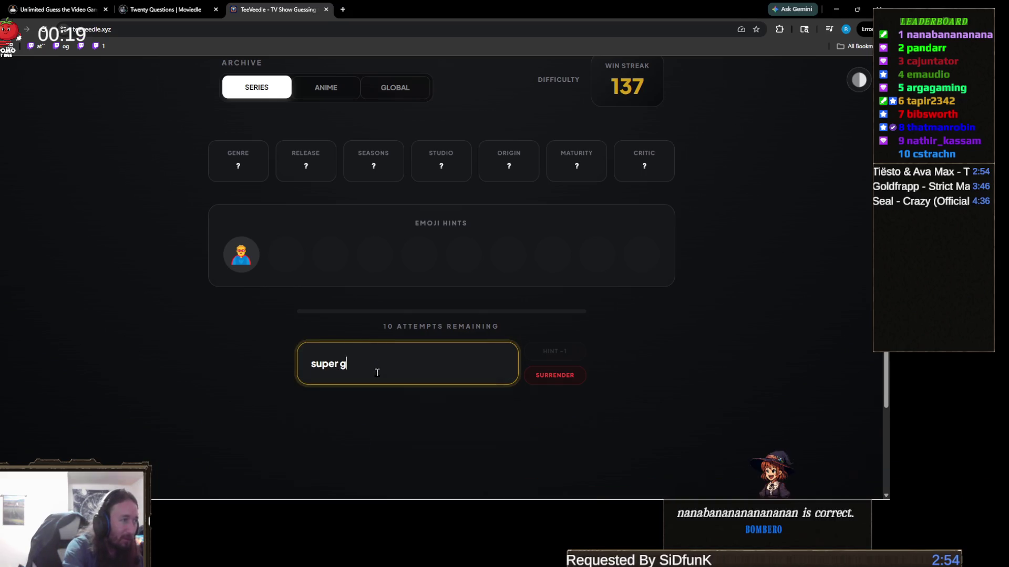
pyautogui.click(384, 410)
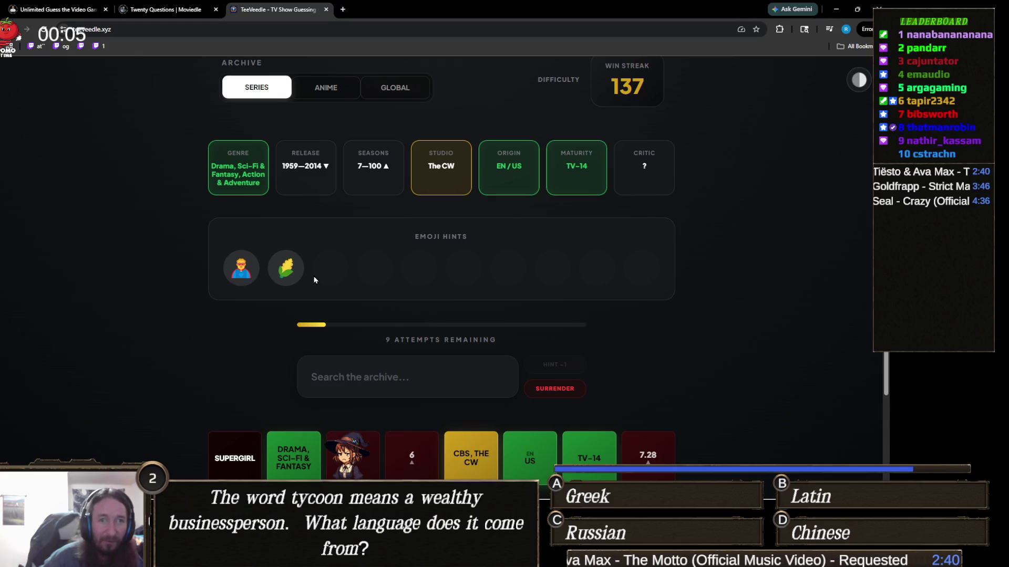
pyautogui.click(470, 378)
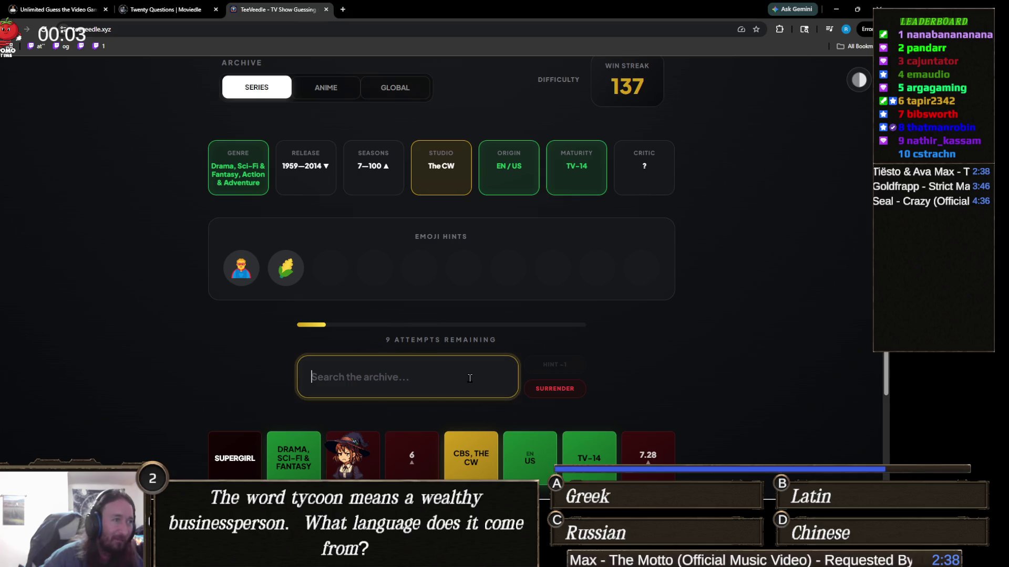
# Guess Smallville to solve the puzzle, lifting the win streak to 138.
pyautogui.write('smallv')
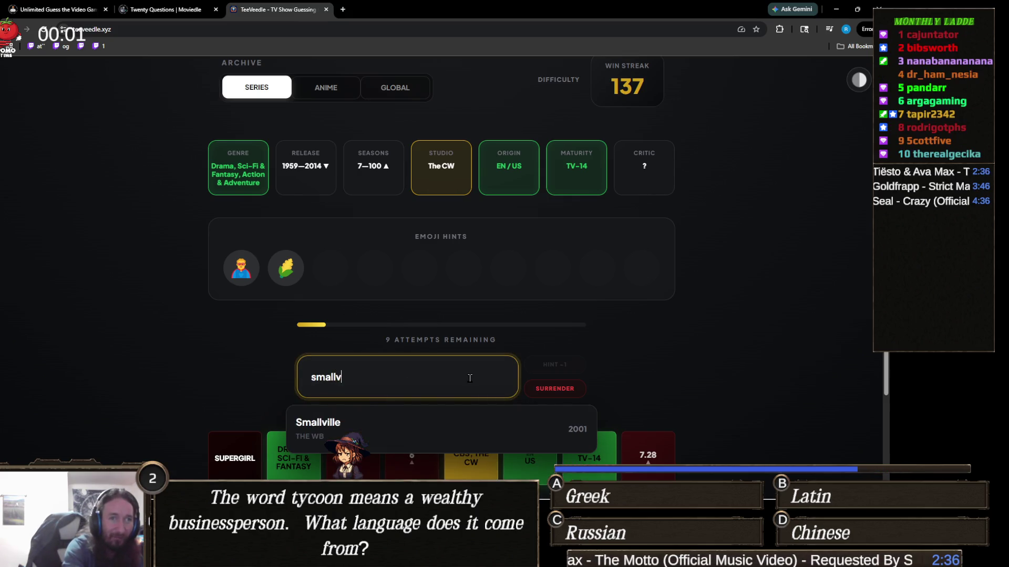
pyautogui.click(396, 423)
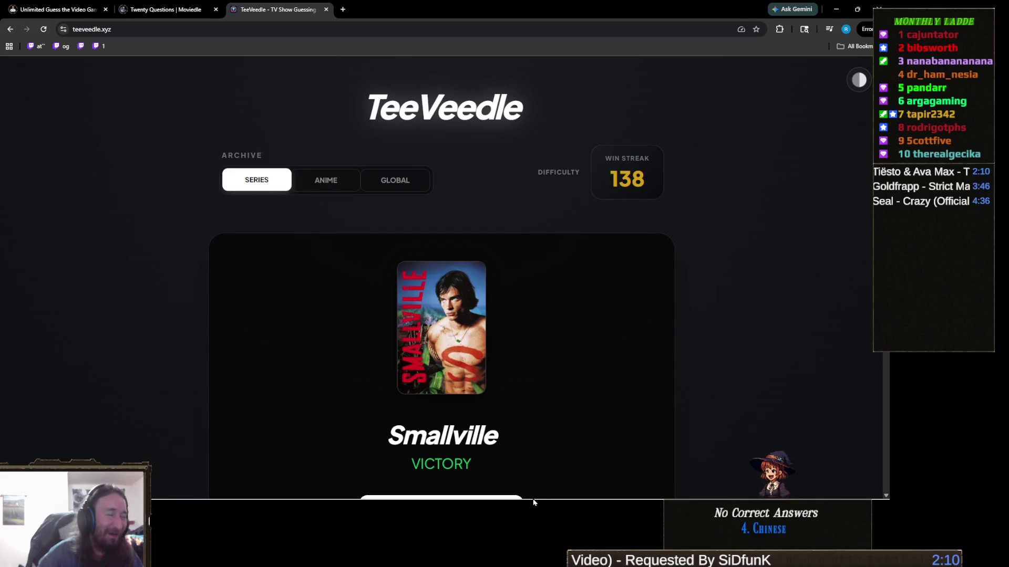
# Scroll through the Smallville victory results.
pyautogui.moveTo(371, 493)
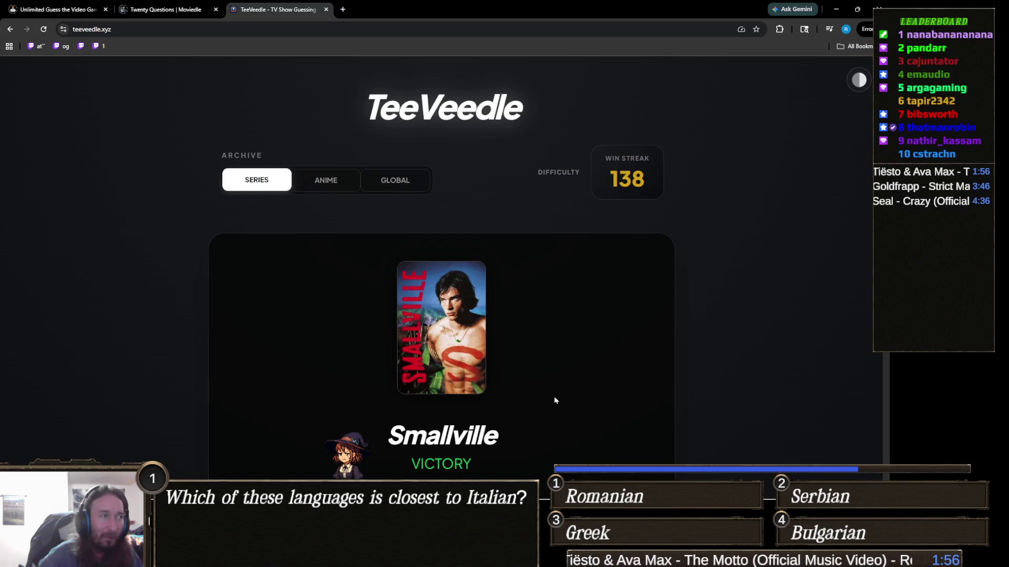
pyautogui.scroll(-4, 554, 396)
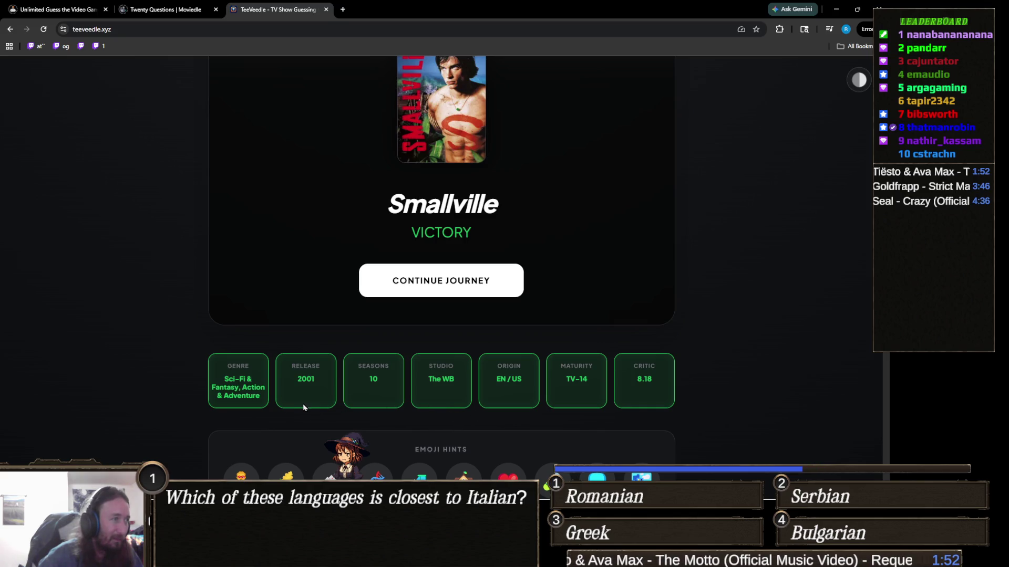
pyautogui.scroll(2, 306, 409)
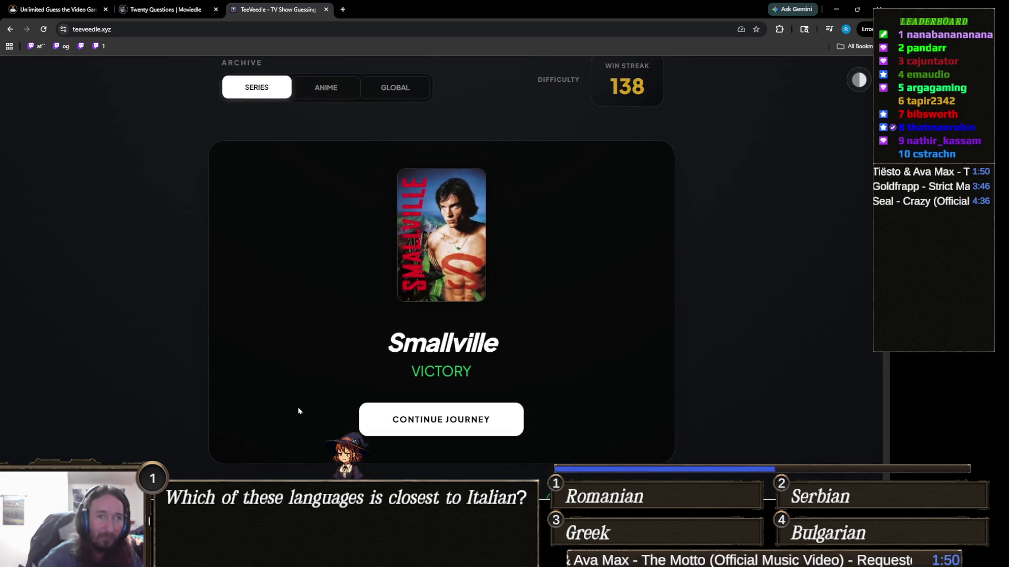
pyautogui.scroll(-8, 292, 406)
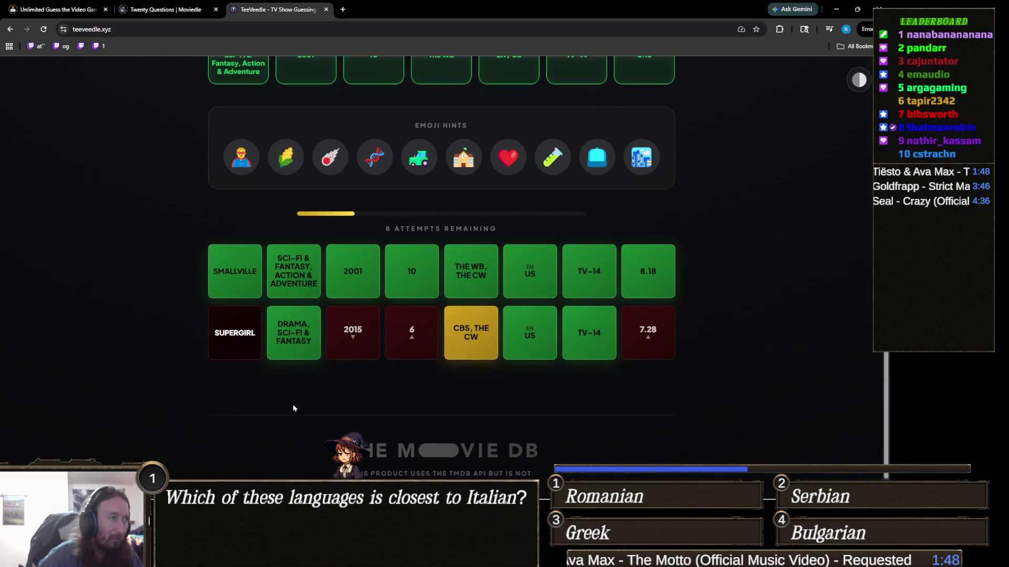
pyautogui.scroll(8, 294, 408)
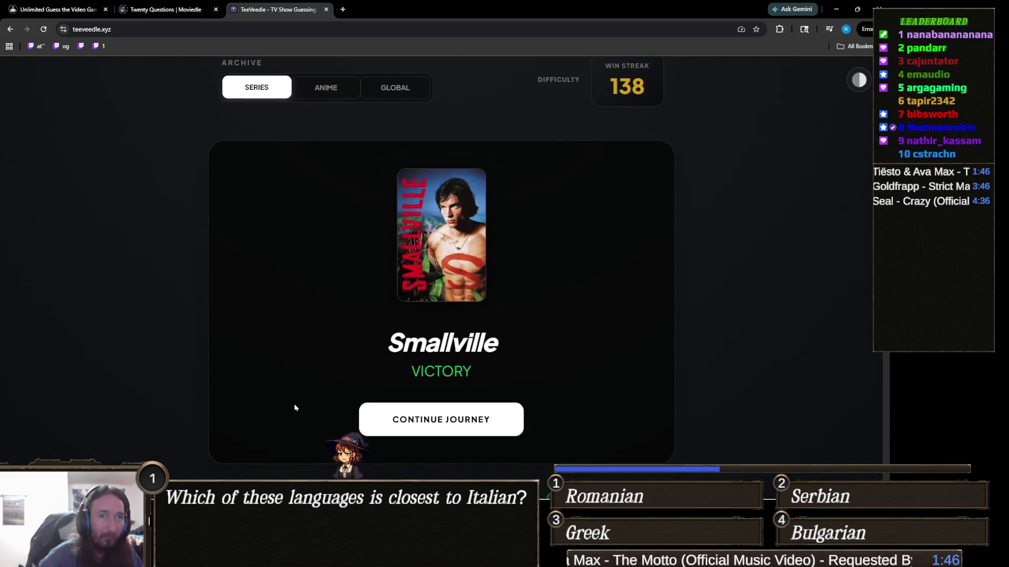
# Load a fresh puzzle with one emoji hint and 10 attempts remaining.
pyautogui.scroll(2, 295, 407)
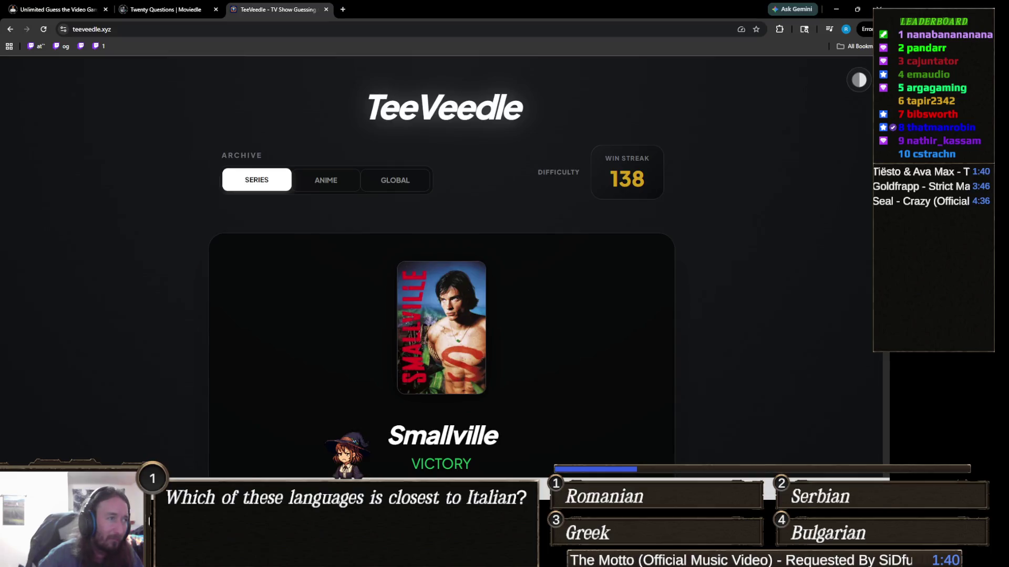
pyautogui.scroll(-3, 502, 339)
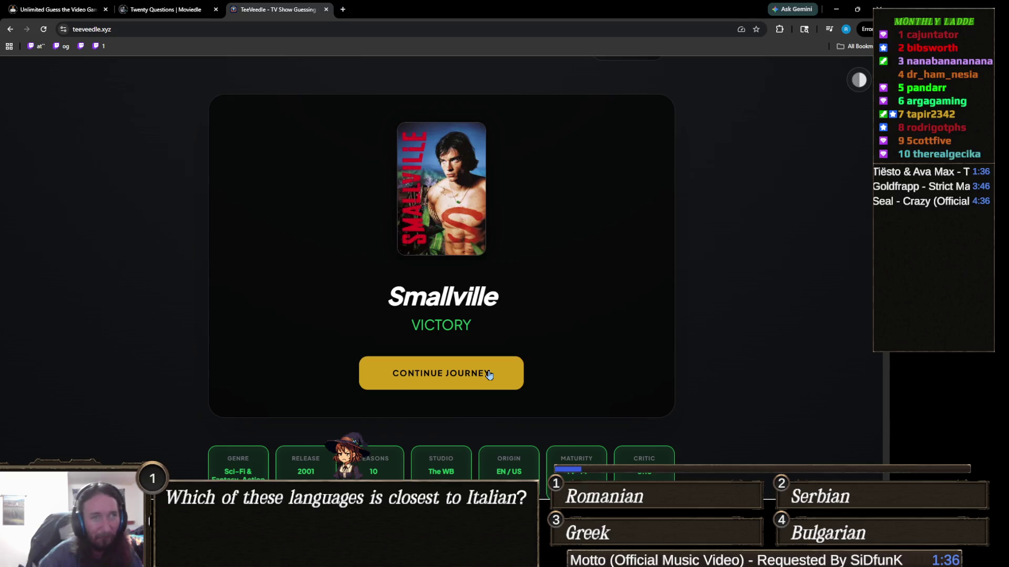
pyautogui.click(488, 373)
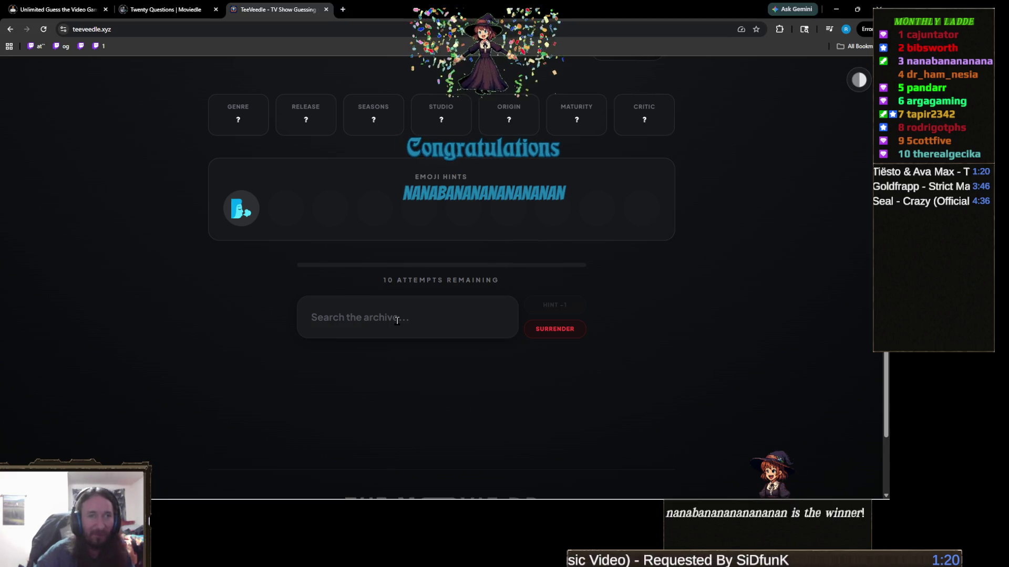
pyautogui.click(398, 318)
# Guess the 2005 Avatar: The Last Airbender, then the 2024 Netflix version to win.
pyautogui.write('avatar')
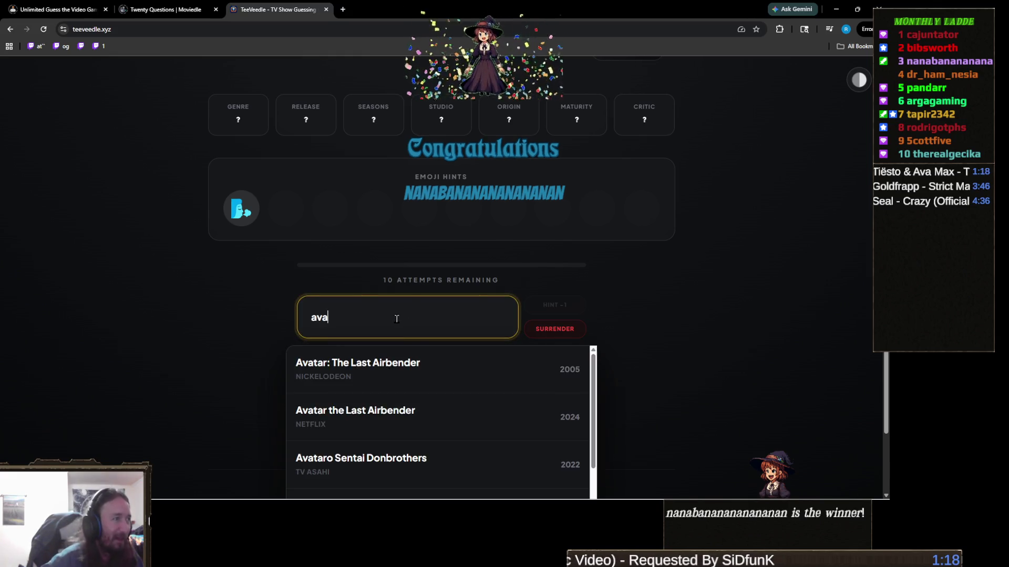
pyautogui.press('Return')
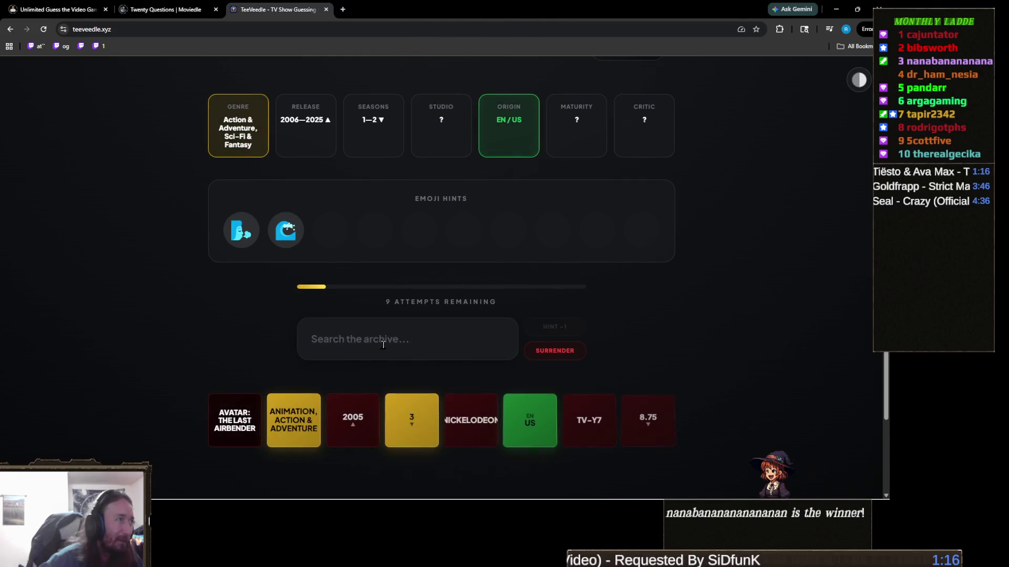
pyautogui.click(397, 351)
pyautogui.write('avatar')
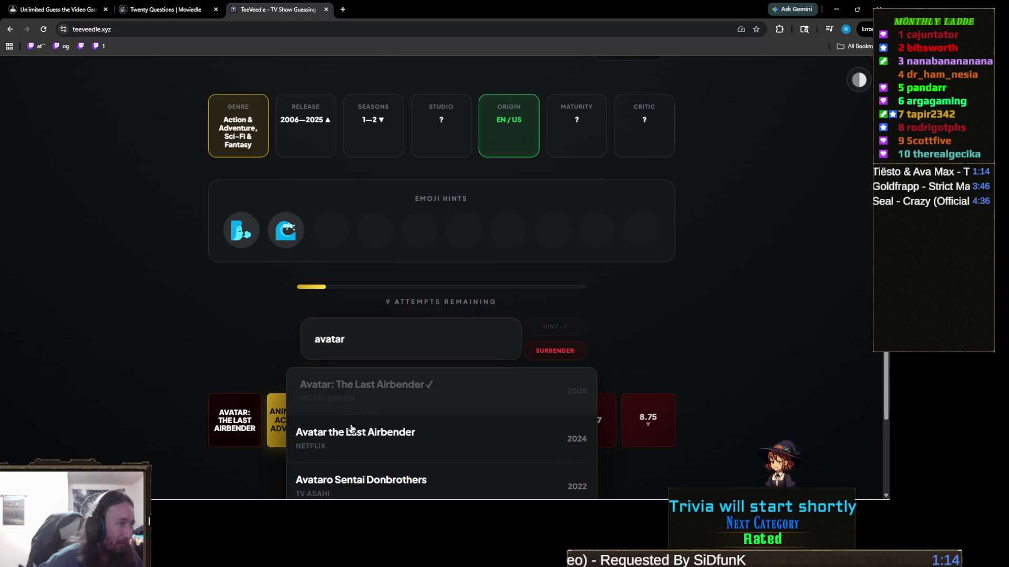
pyautogui.click(329, 432)
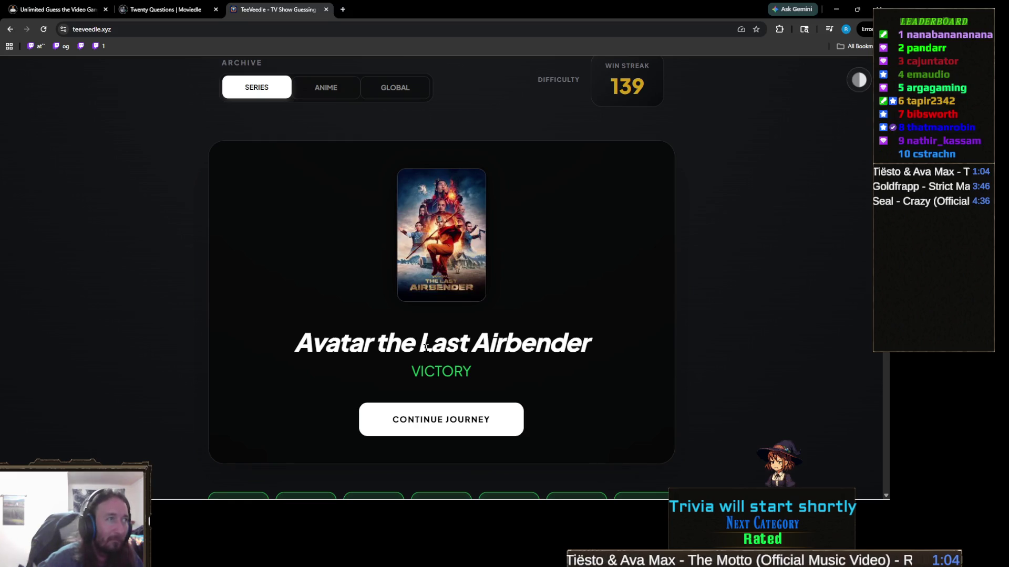
# Start the next puzzle and guess Marvel's Daredevil, discarding an abandoned 'who's the f' search.
pyautogui.click(464, 409)
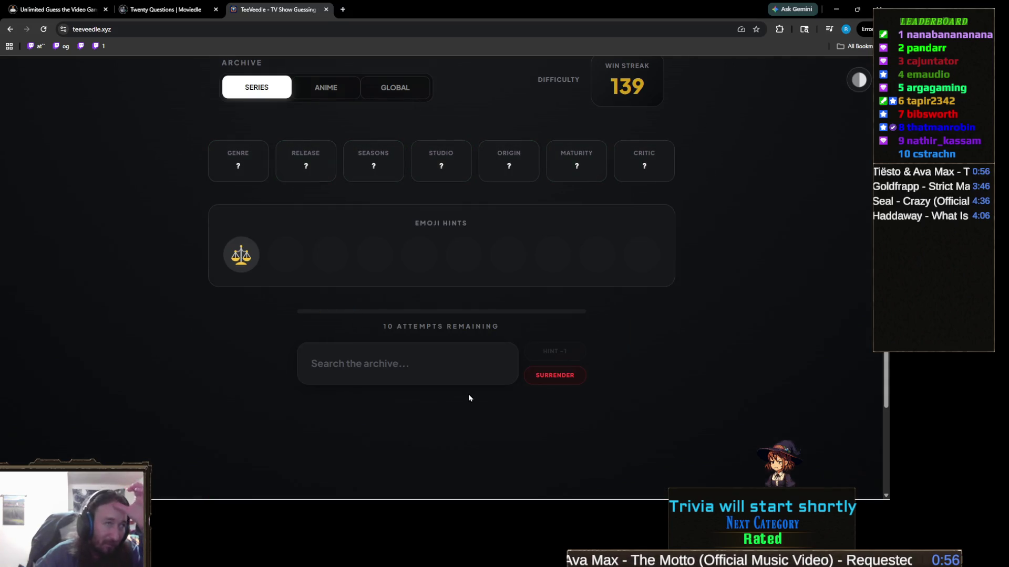
pyautogui.click(429, 361)
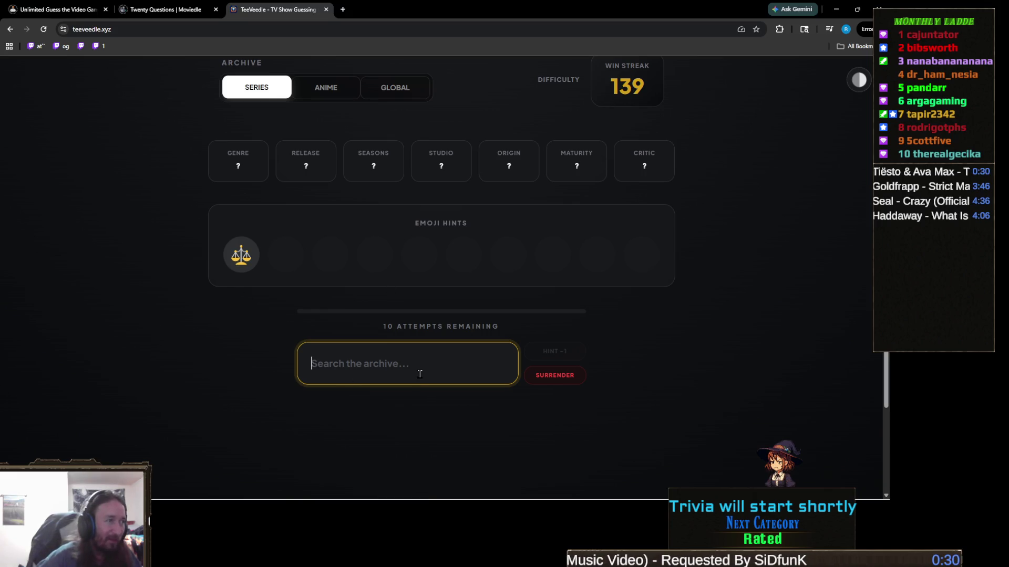
pyautogui.write("who's th")
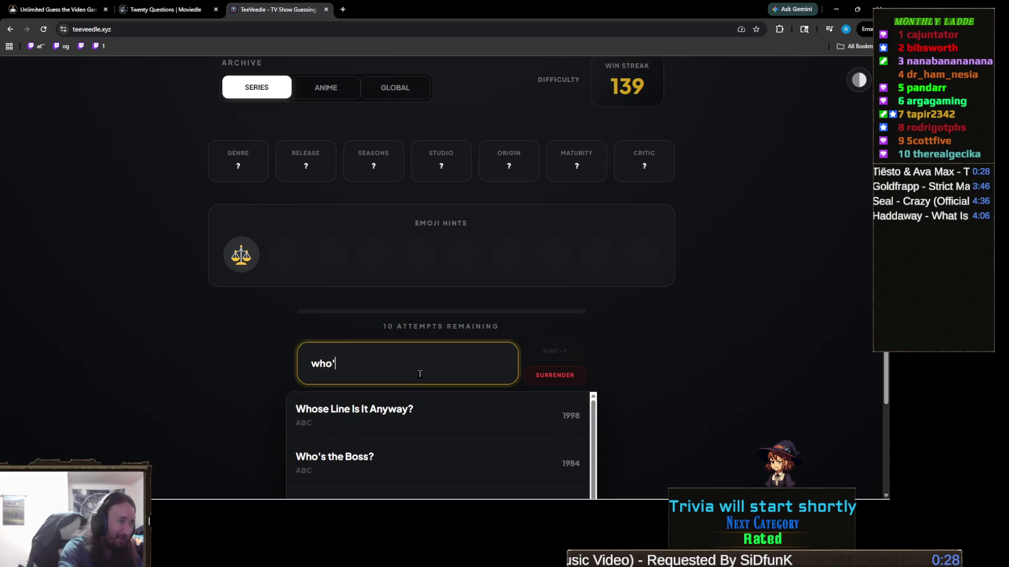
pyautogui.write('e f')
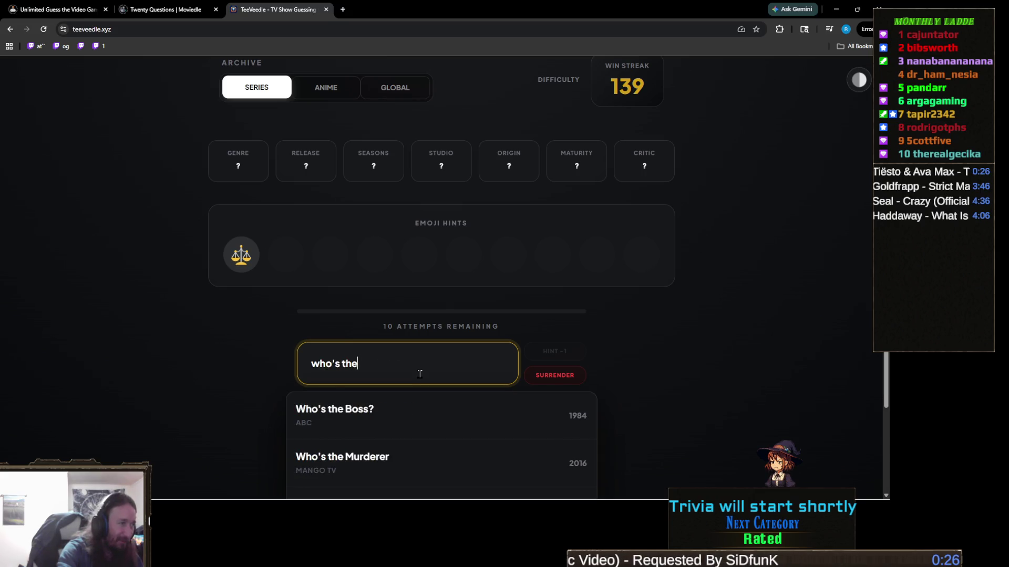
pyautogui.hotkey('ctrl', 'a')
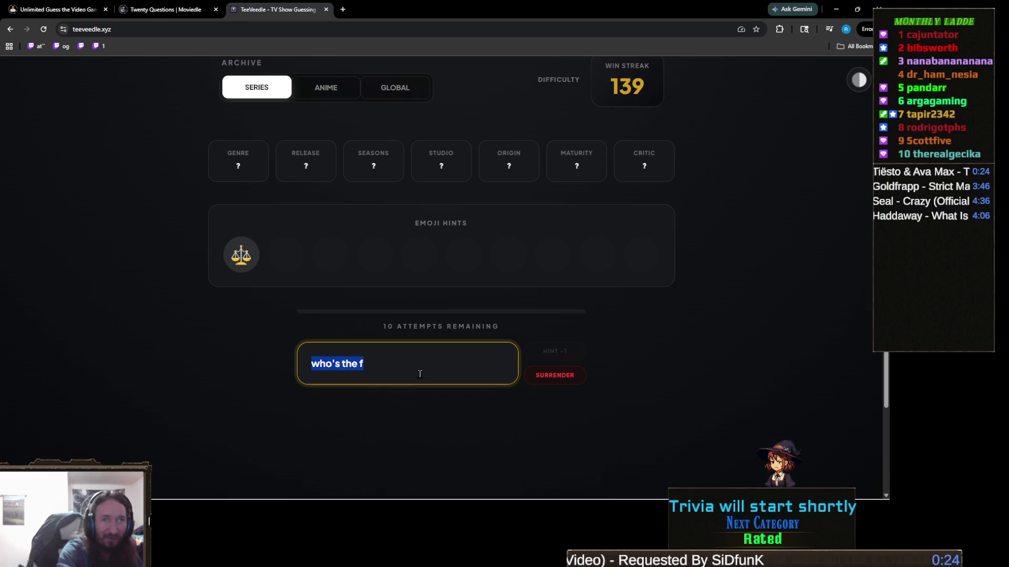
pyautogui.press('BackSpace')
pyautogui.write('darede')
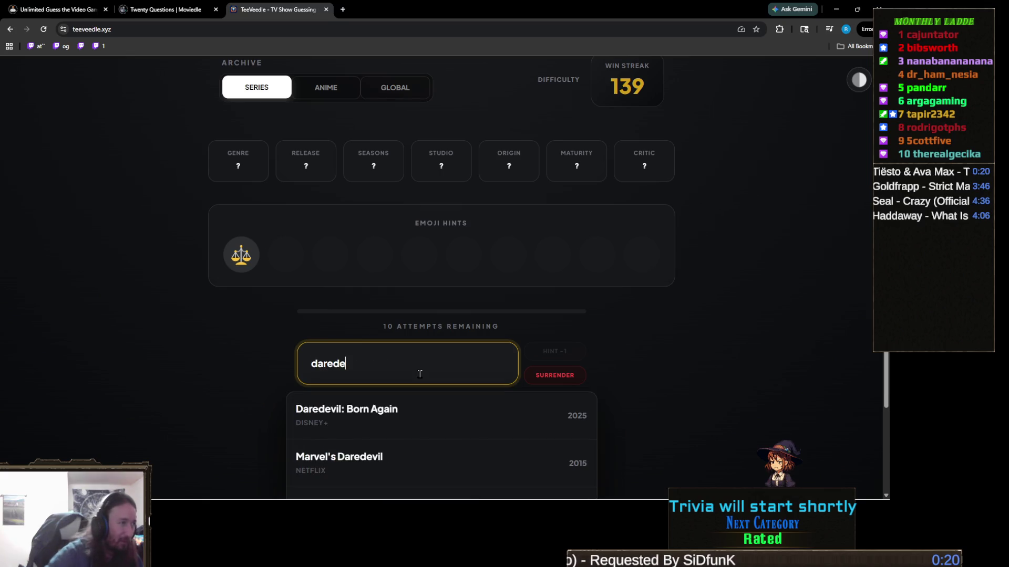
pyautogui.click(371, 459)
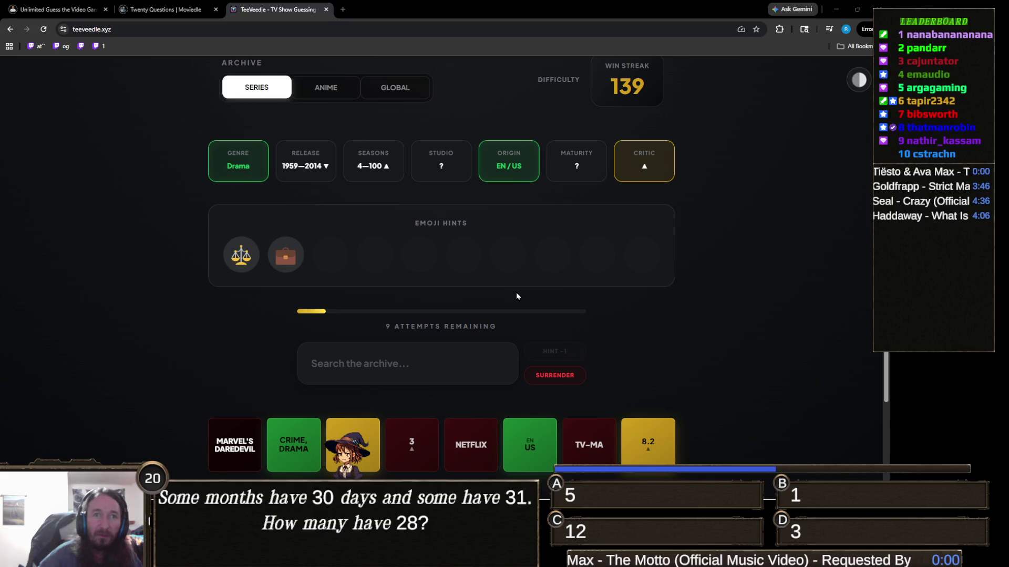
# Guess The Good Wife, matching TV-14 with release 2010–2014 and 8+ seasons.
pyautogui.click(386, 372)
pyautogui.write('the gop')
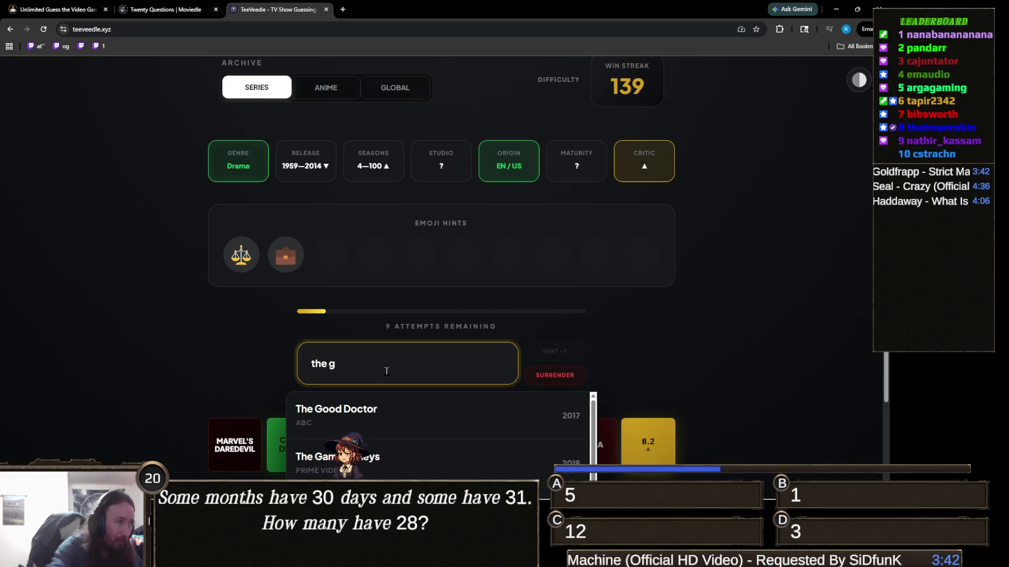
pyautogui.press('BackSpace')
pyautogui.write('od wi')
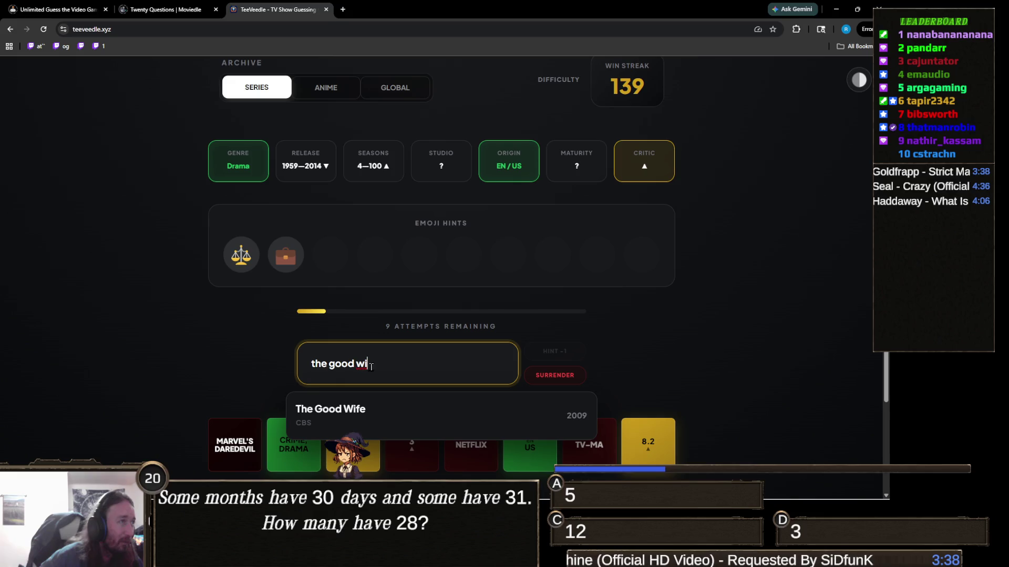
pyautogui.click(338, 410)
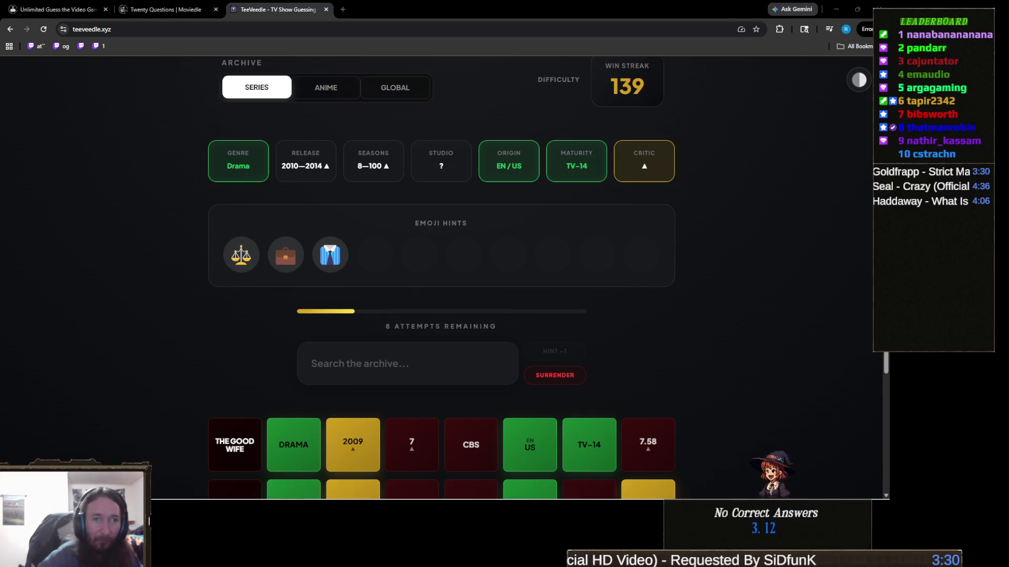
# Replace 'maury' with 'suits', guess Suits for a 140 win streak, and switch to Unity.
pyautogui.click(366, 356)
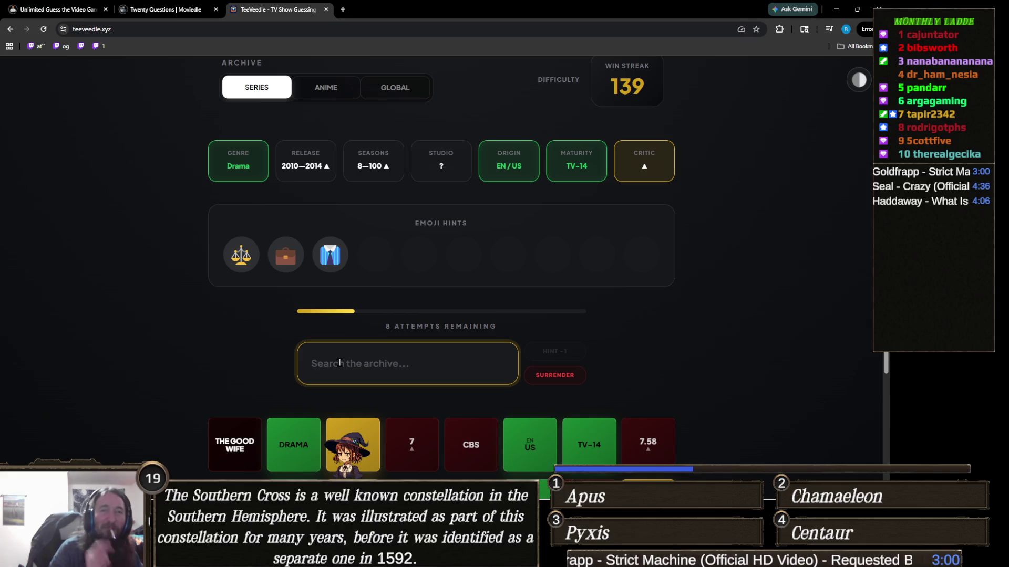
pyautogui.write('maury')
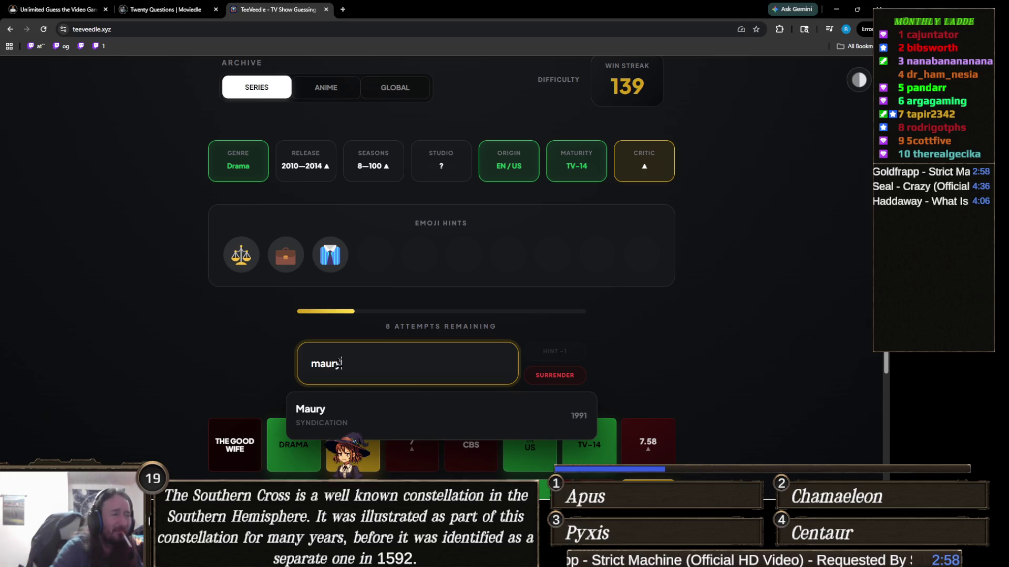
pyautogui.doubleClick(333, 367)
pyautogui.press('BackSpace')
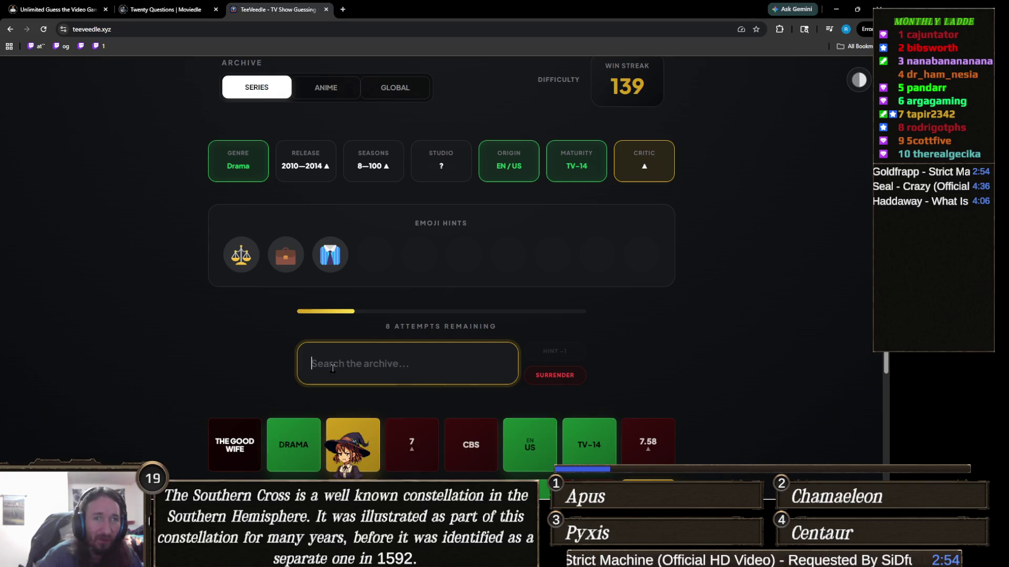
pyautogui.write('suits')
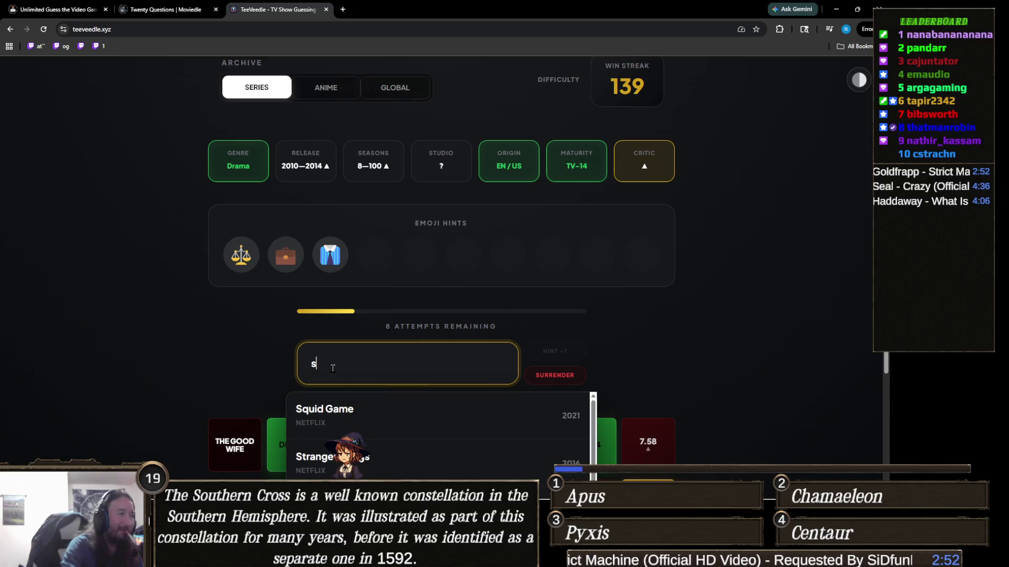
pyautogui.click(339, 415)
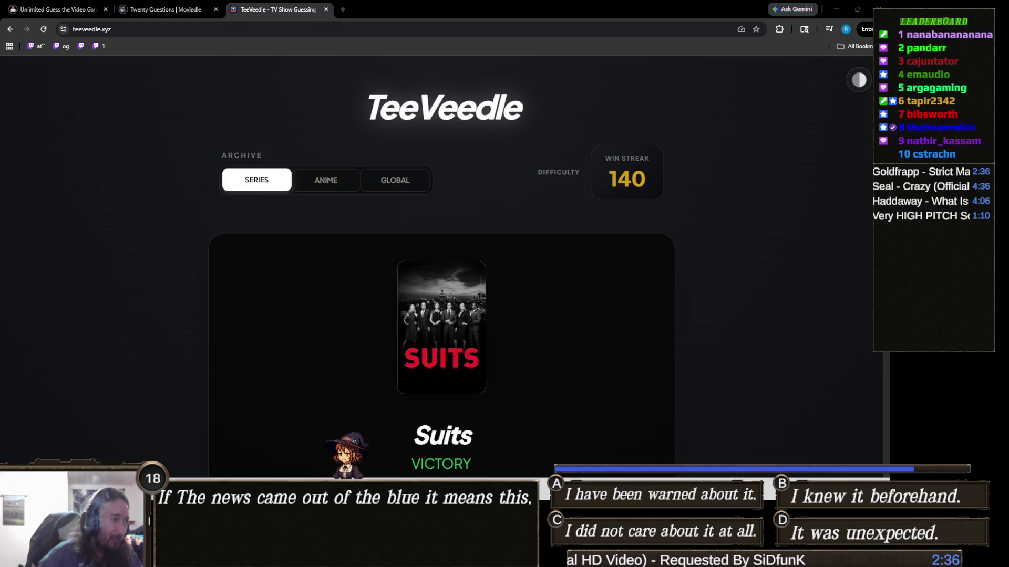
pyautogui.hotkey('alt', 'Tab')
# Remove the trailing '/' from line 180's Resources/Quests path in Toolkit.cs, save, and return to Unity.
pyautogui.moveTo(370, 559)
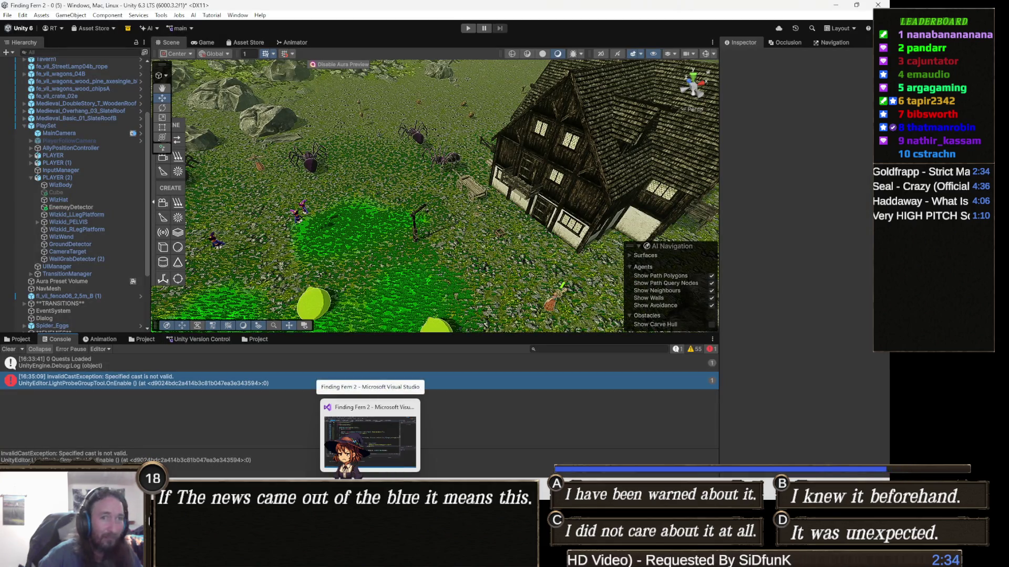
pyautogui.click(370, 436)
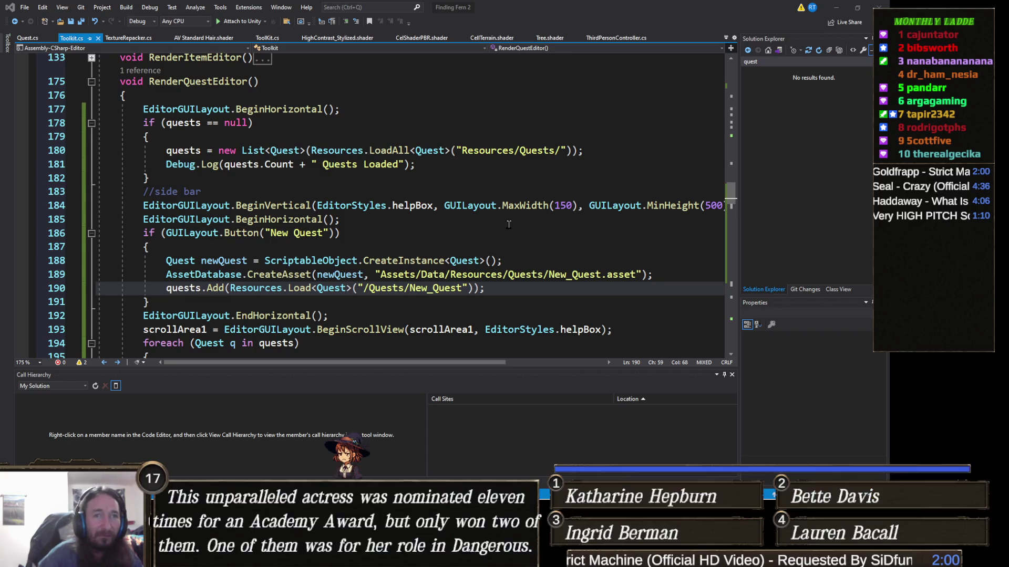
pyautogui.click(563, 151)
pyautogui.press('BackSpace')
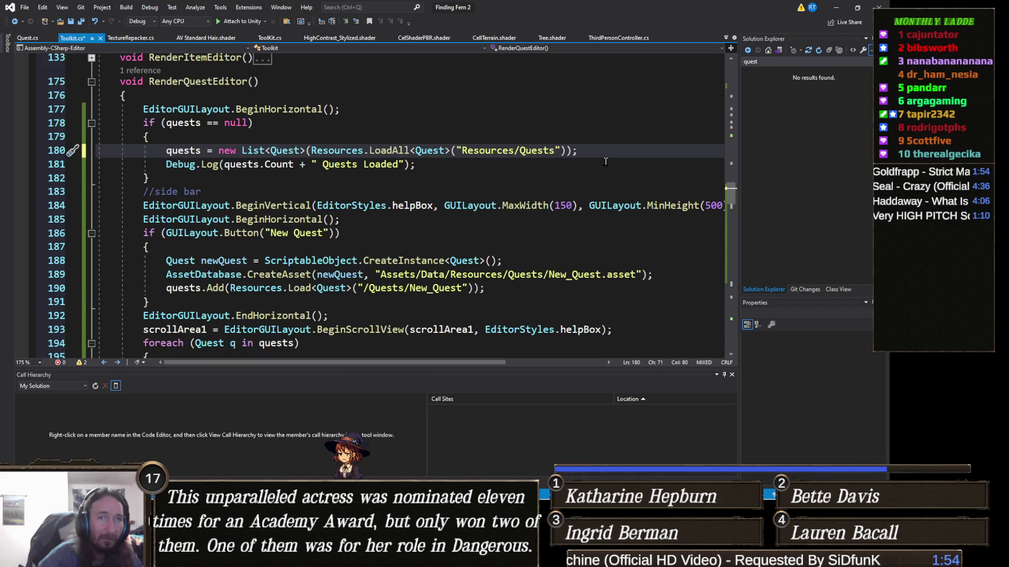
pyautogui.hotkey('ctrl', 's')
pyautogui.hotkey('alt', 'Tab')
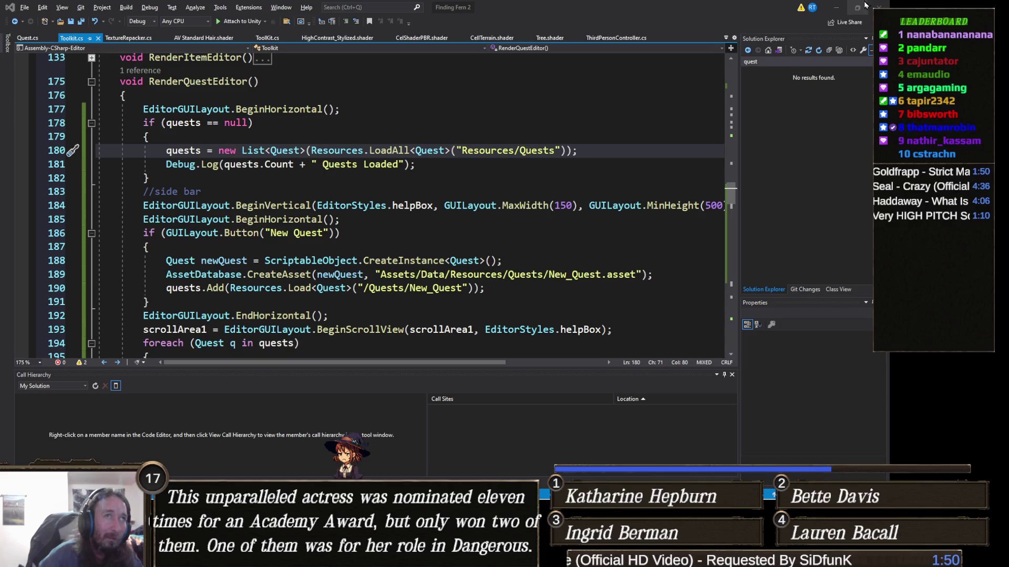
pyautogui.click(835, 7)
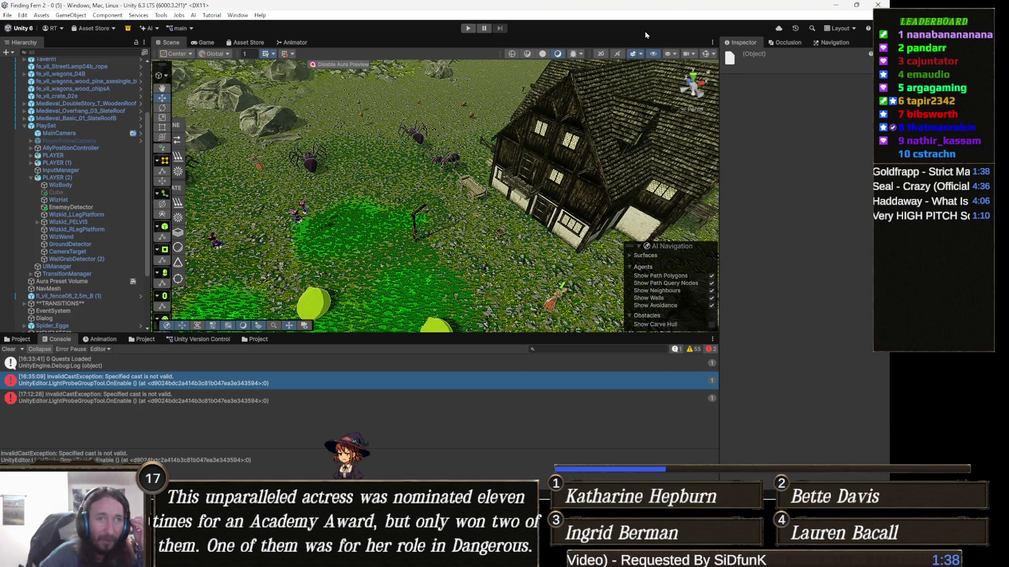
# Clear the console, try New Quest in Tools > Toolkit's Quests tab, then close it.
pyautogui.click(7, 350)
pyautogui.click(161, 16)
pyautogui.click(179, 162)
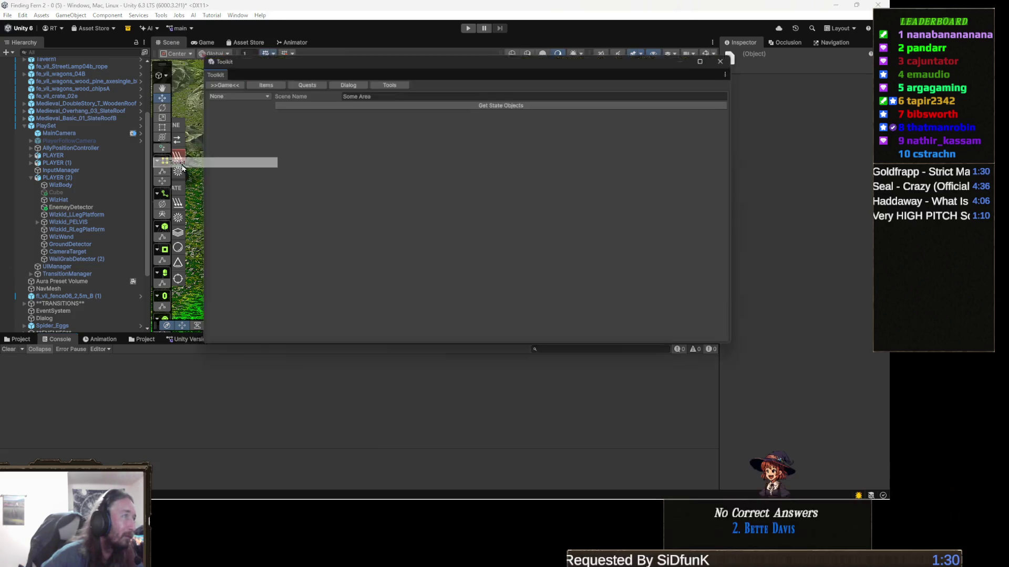
pyautogui.click(313, 82)
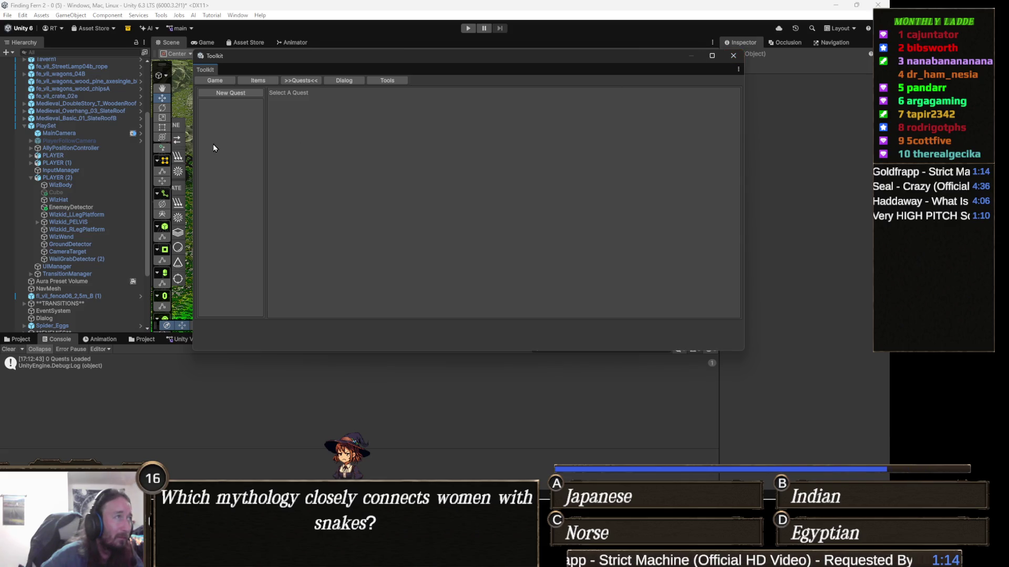
pyautogui.click(244, 95)
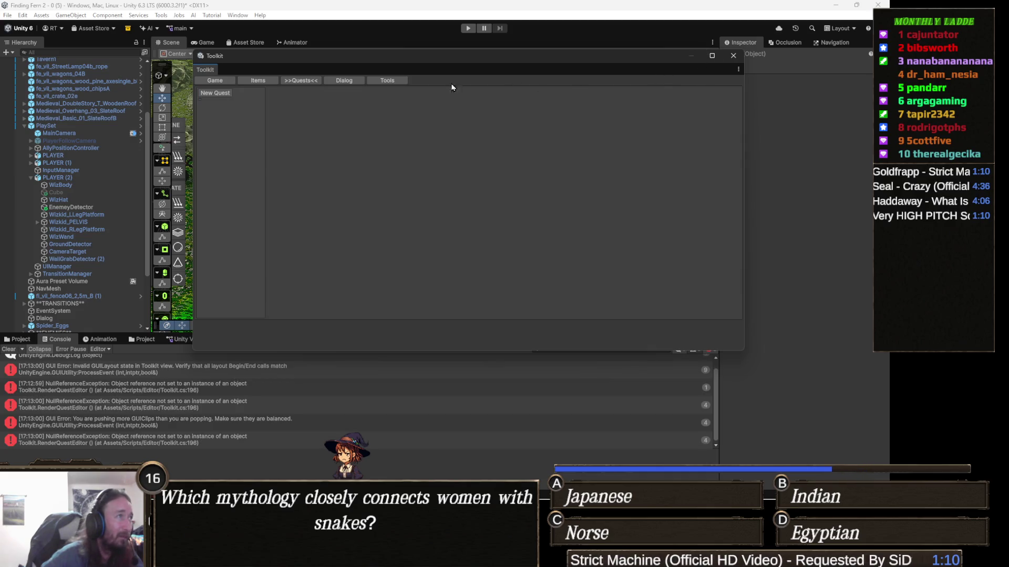
pyautogui.click(733, 55)
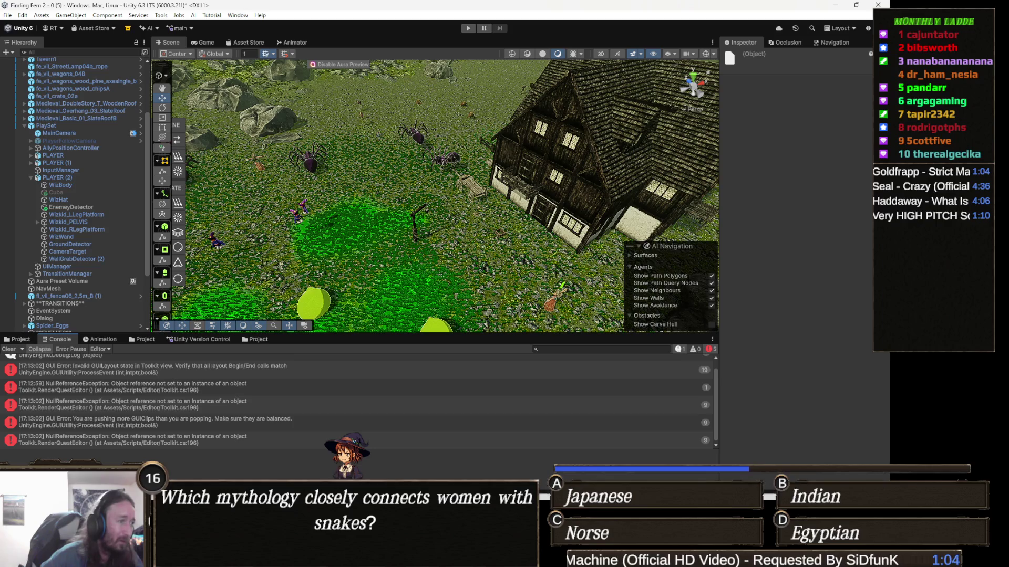
# Edit line 180 in Visual Studio so the quest load path reads just 'Quests', then return to Unity.
pyautogui.hotkey('alt', 'Tab')
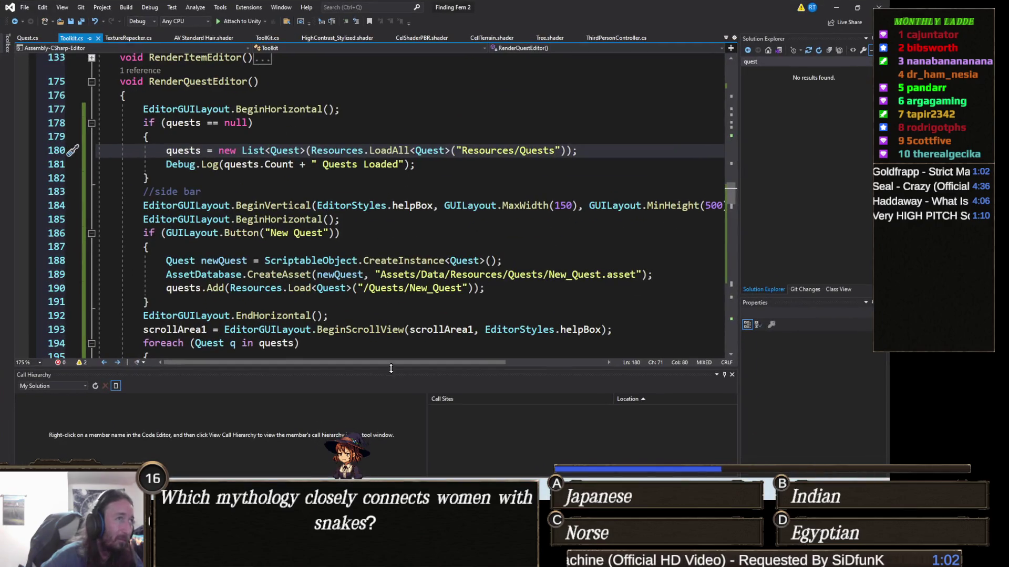
pyautogui.doubleClick(503, 150)
pyautogui.press('BackSpace')
pyautogui.press('Delete')
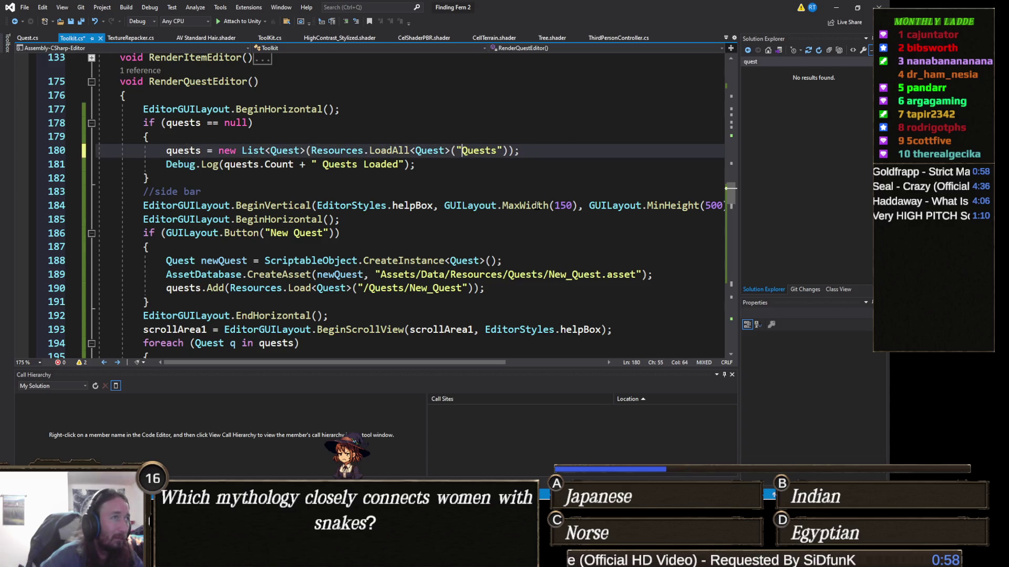
pyautogui.click(528, 163)
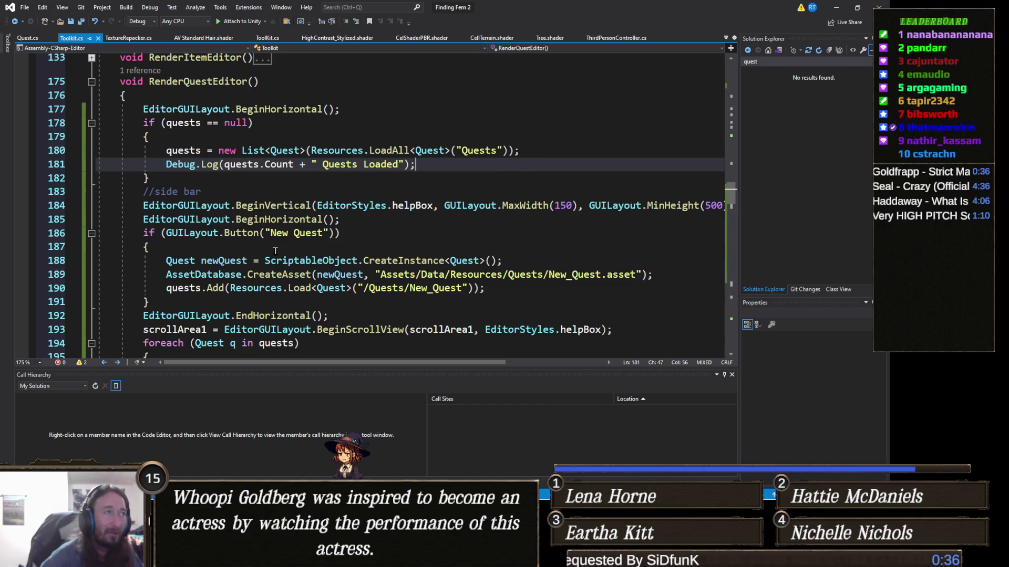
pyautogui.click(391, 223)
pyautogui.click(835, 7)
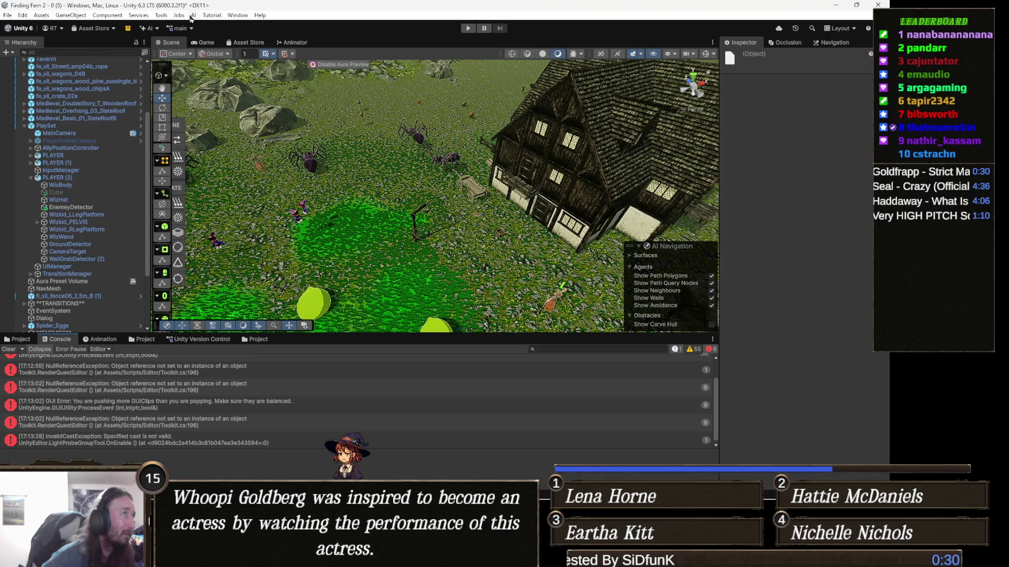
# Open the Toolkit's Quests tab, which now loads New_Quest, create another quest and close it.
pyautogui.click(160, 15)
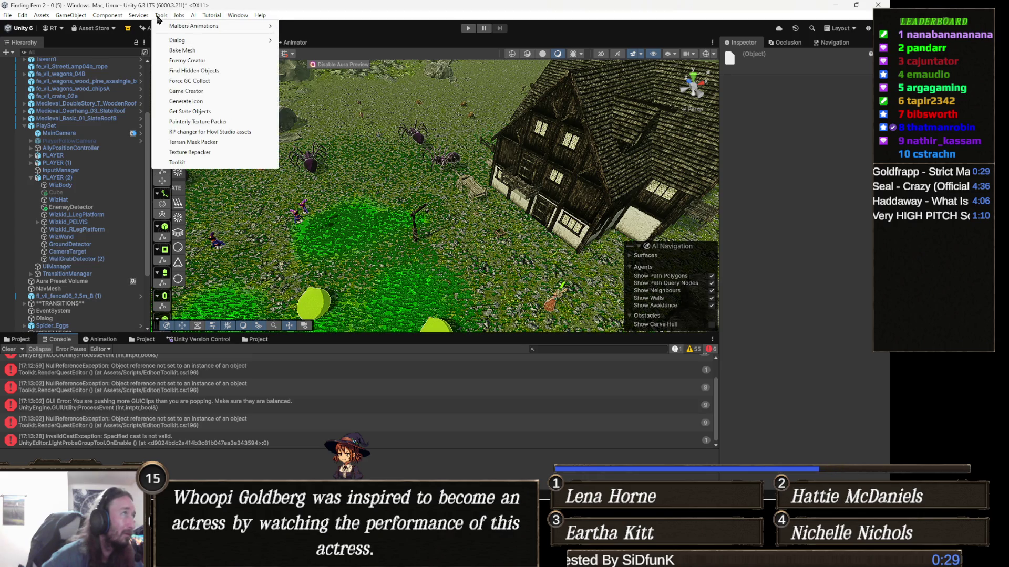
pyautogui.click(177, 162)
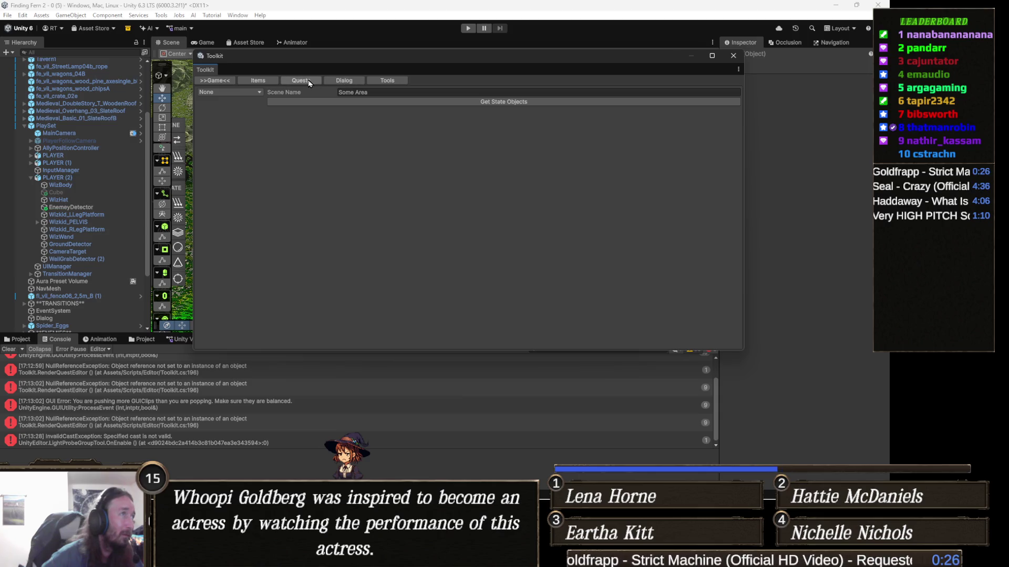
pyautogui.click(309, 82)
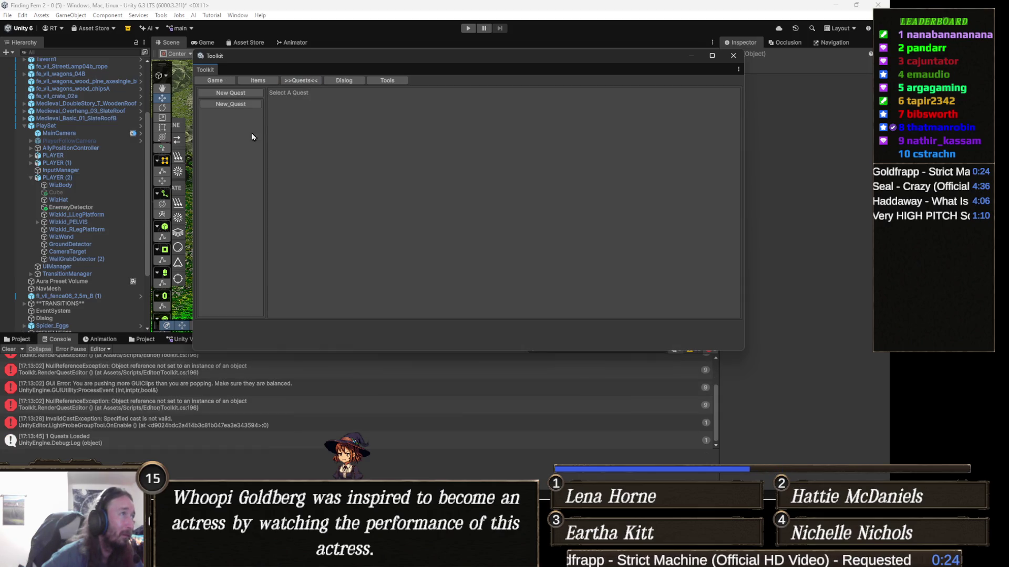
pyautogui.click(7, 350)
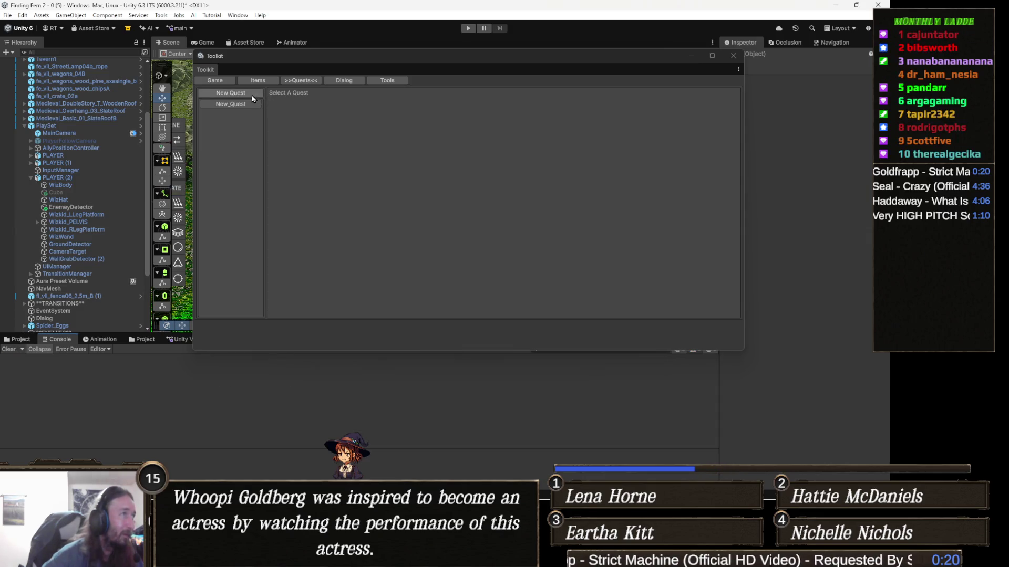
pyautogui.click(226, 94)
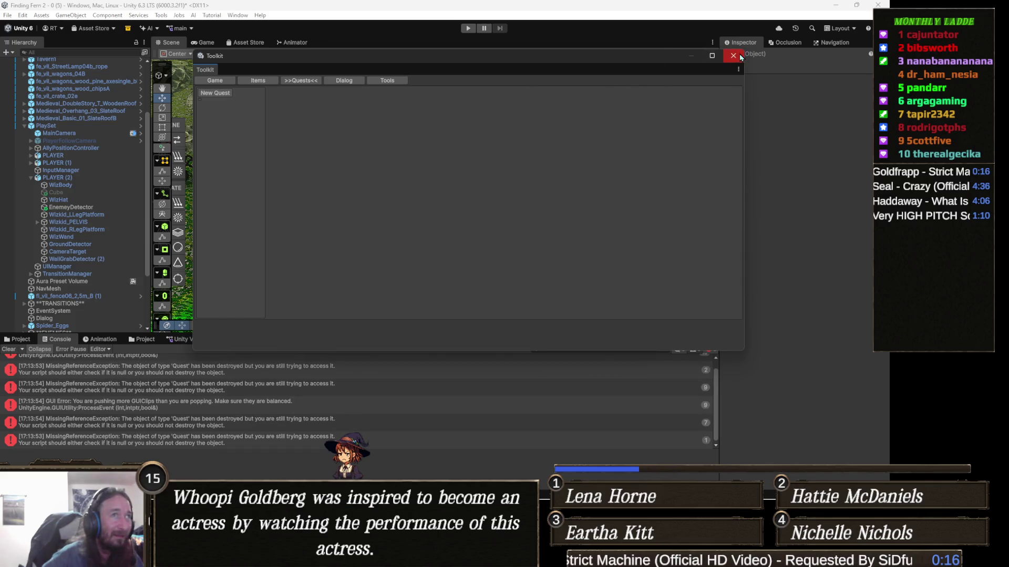
pyautogui.click(734, 56)
# Clear the console and show the Assets/Data/Resources/Quests folder in the Project window.
pyautogui.click(8, 349)
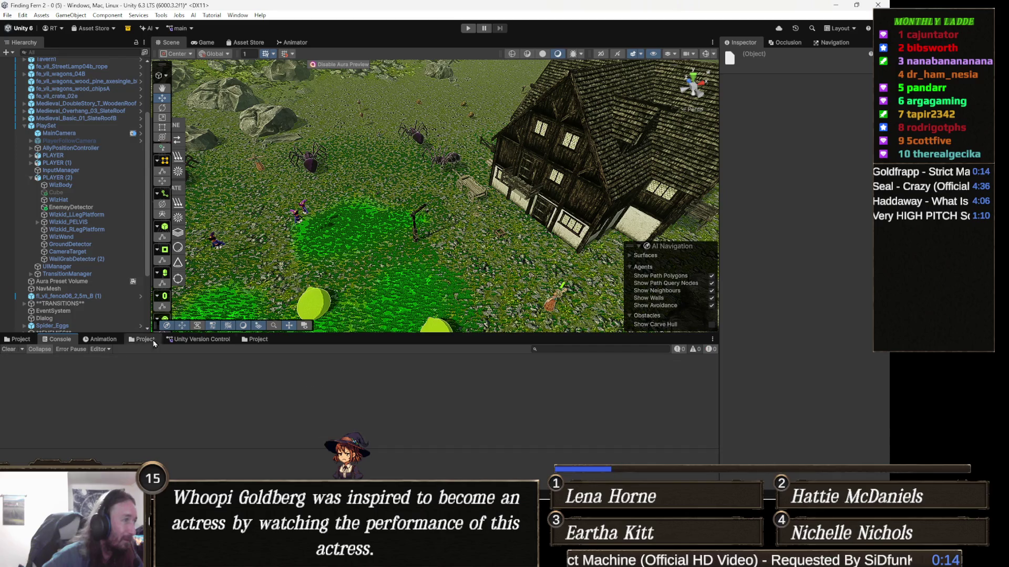
pyautogui.click(255, 340)
pyautogui.click(19, 340)
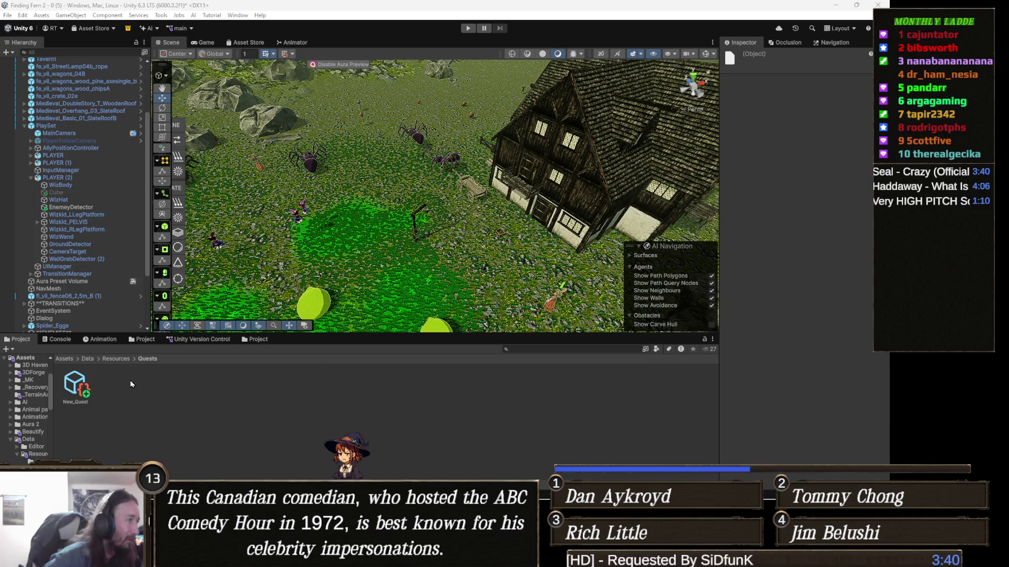
pyautogui.click(162, 16)
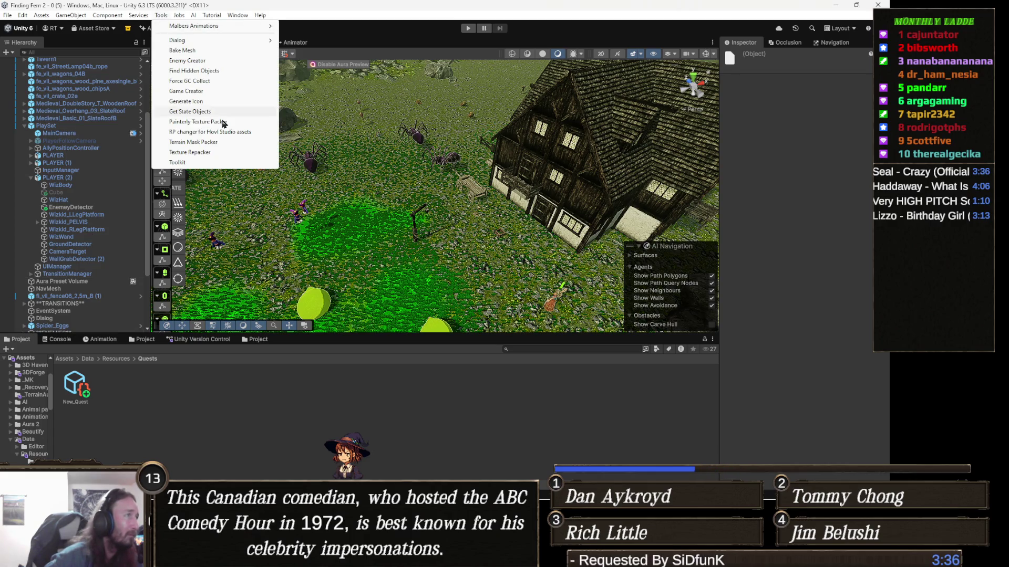
pyautogui.click(177, 163)
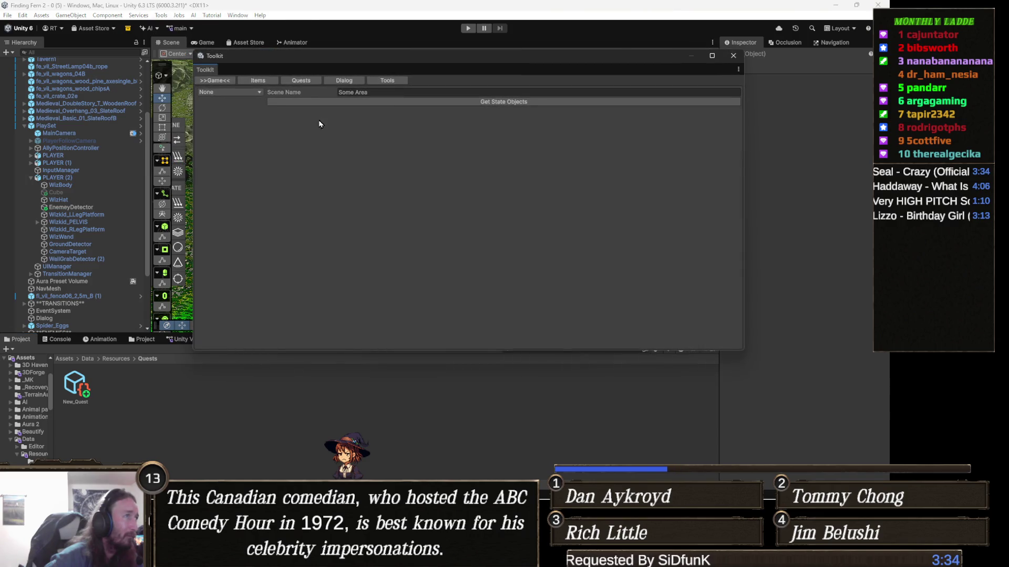
pyautogui.click(301, 82)
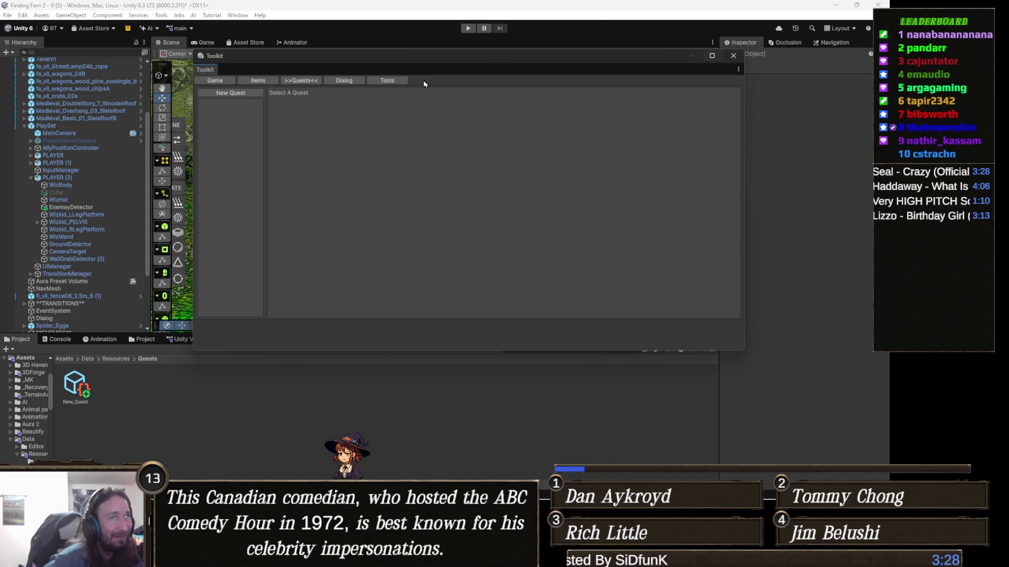
pyautogui.click(343, 82)
pyautogui.click(302, 81)
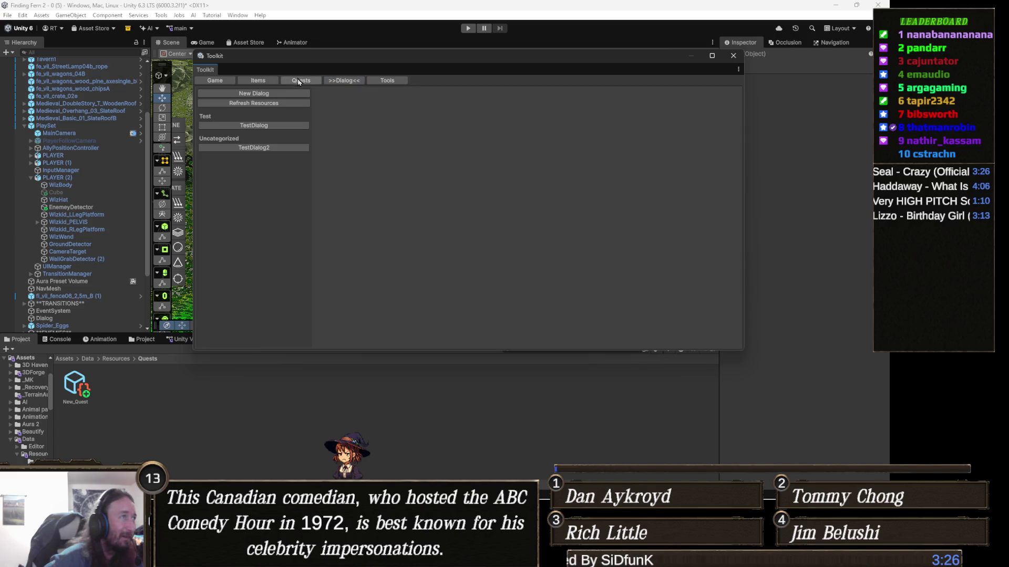
pyautogui.click(732, 55)
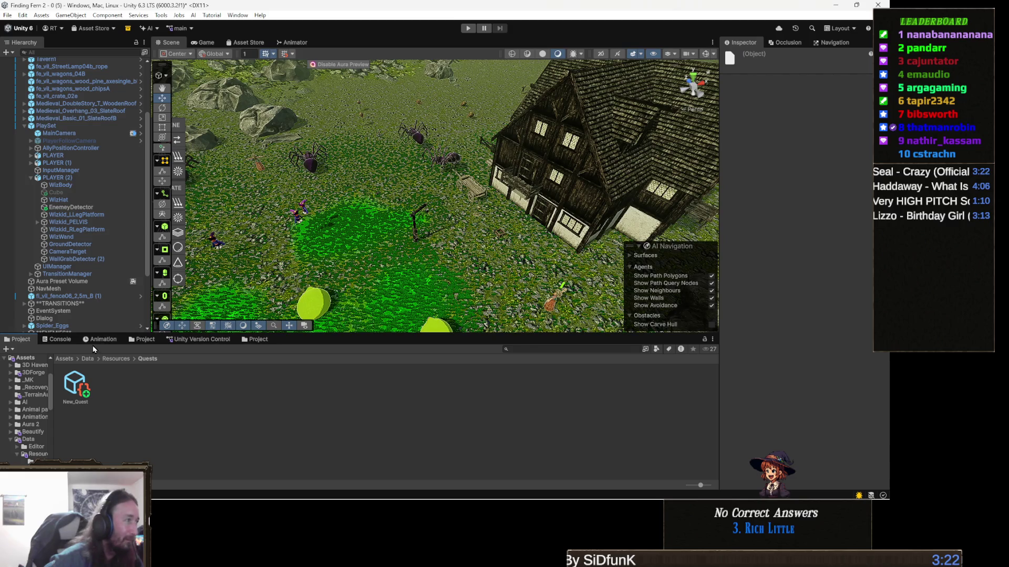
pyautogui.click(58, 339)
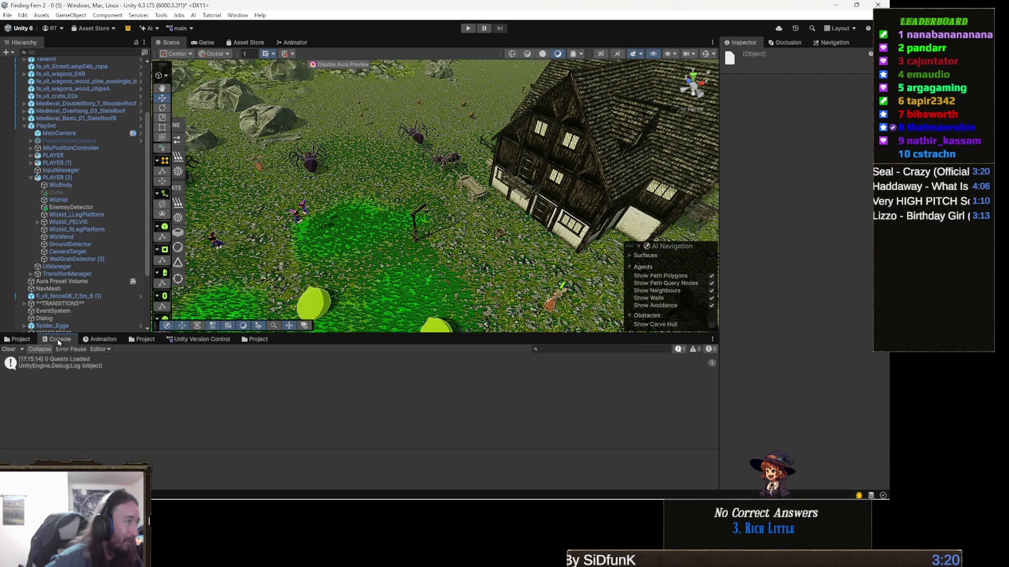
pyautogui.click(18, 340)
pyautogui.moveTo(397, 500)
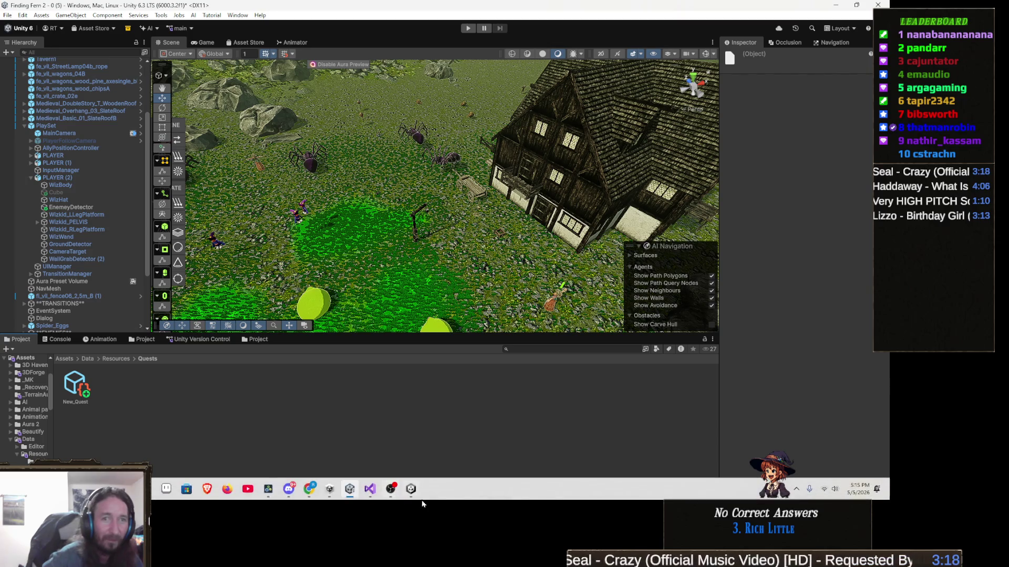
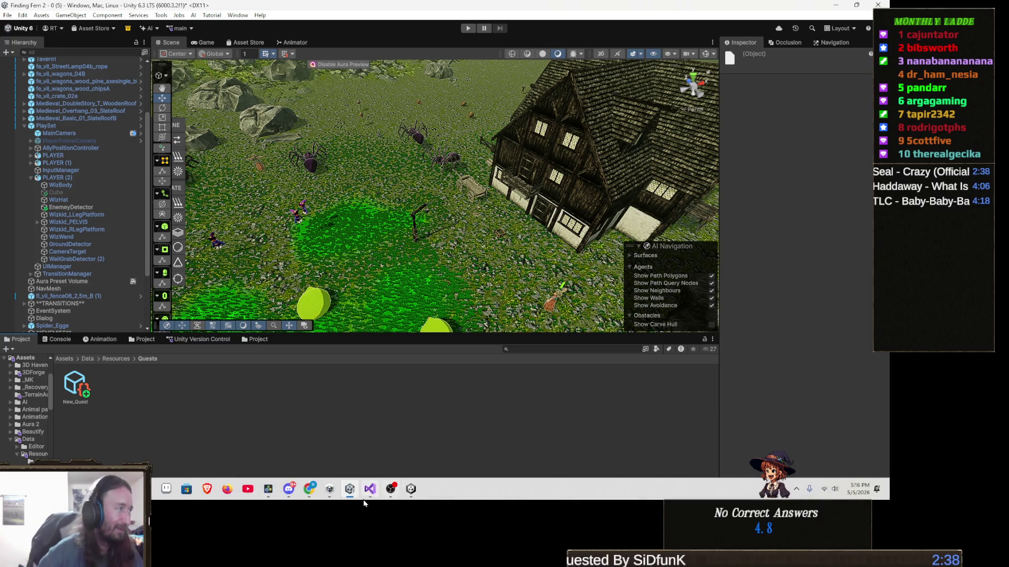
# In Toolkit.cs line 180, delete 'Quests' so the loader reads LoadAll<Quest>("").
pyautogui.click(368, 491)
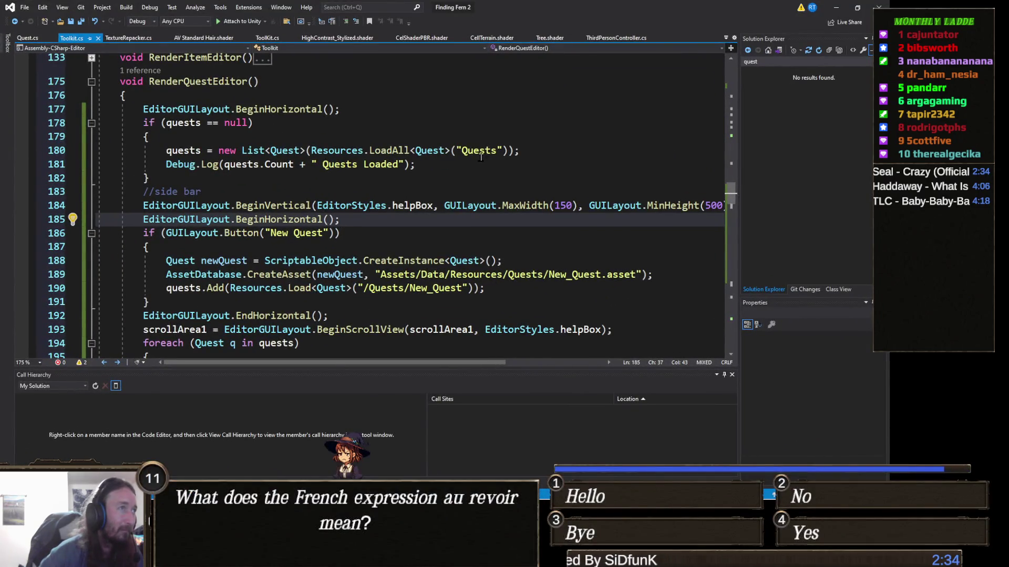
pyautogui.click(464, 152)
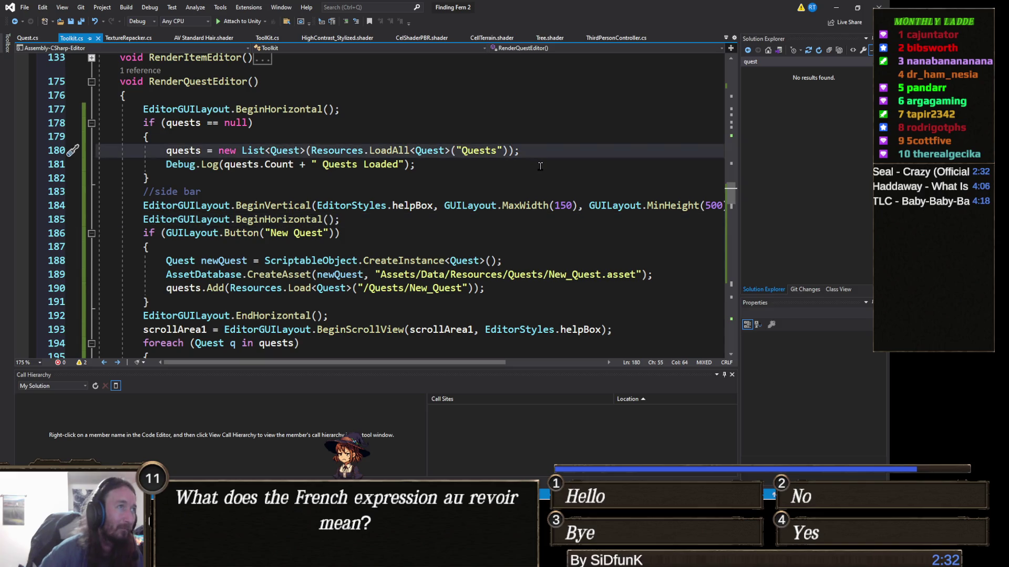
pyautogui.write('/')
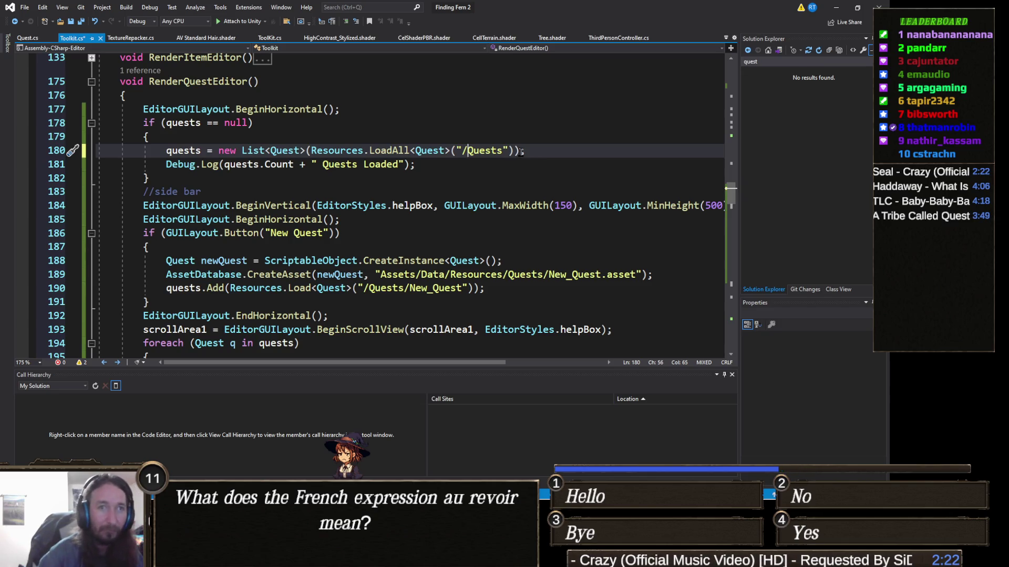
pyautogui.moveTo(179, 230)
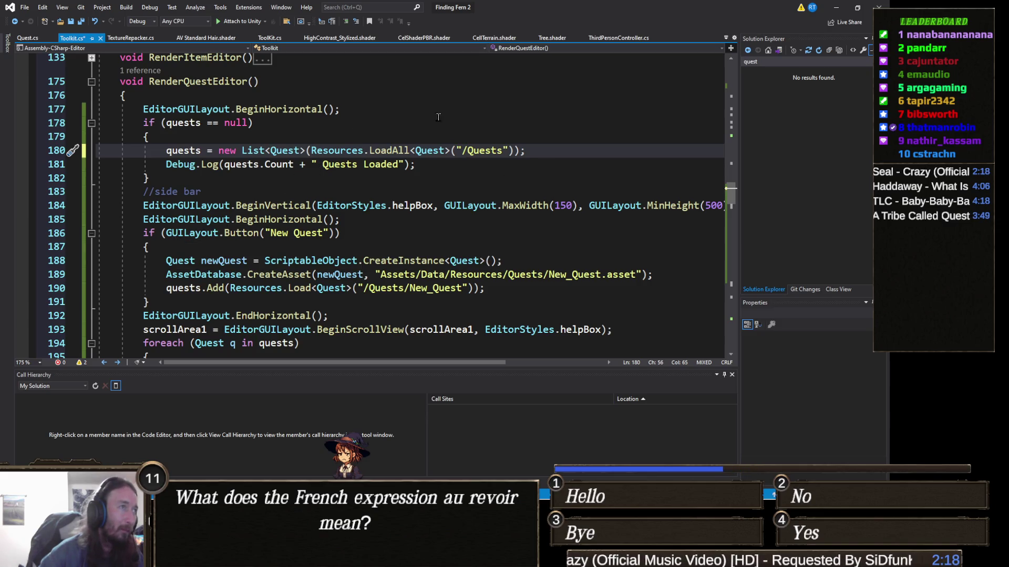
pyautogui.doubleClick(485, 151)
pyautogui.press('BackSpace')
pyautogui.press('BackSpace')
# Save Toolkit.cs and return to Unity so the scripts recompile.
pyautogui.click(497, 179)
pyautogui.hotkey('ctrl', 's')
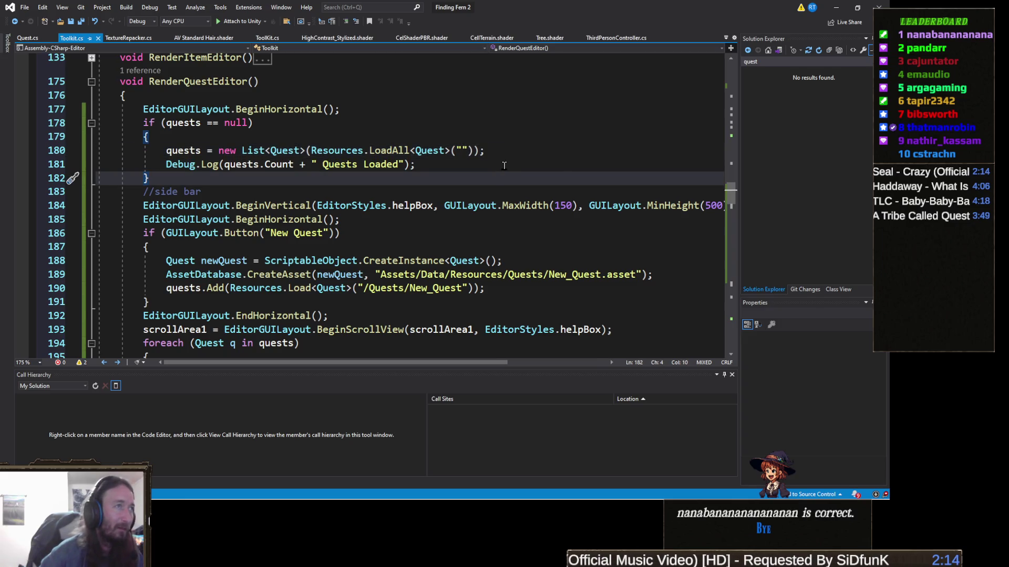
pyautogui.hotkey('alt', 'Tab')
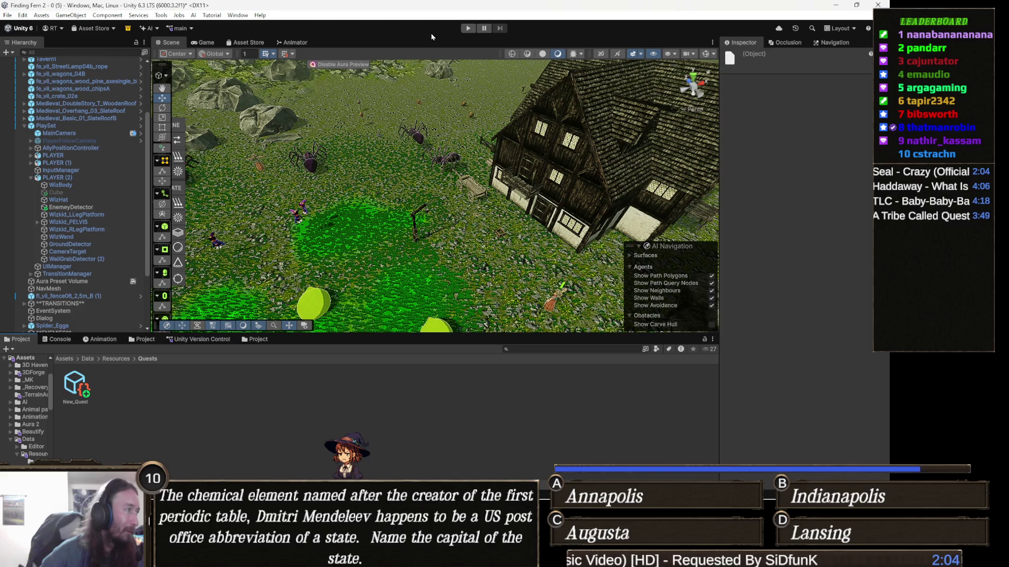
# Confirm the Toolkit's Quests tab opens New_Quest and the Console reports 1 Quests Loaded, then close the Toolkit.
pyautogui.click(161, 15)
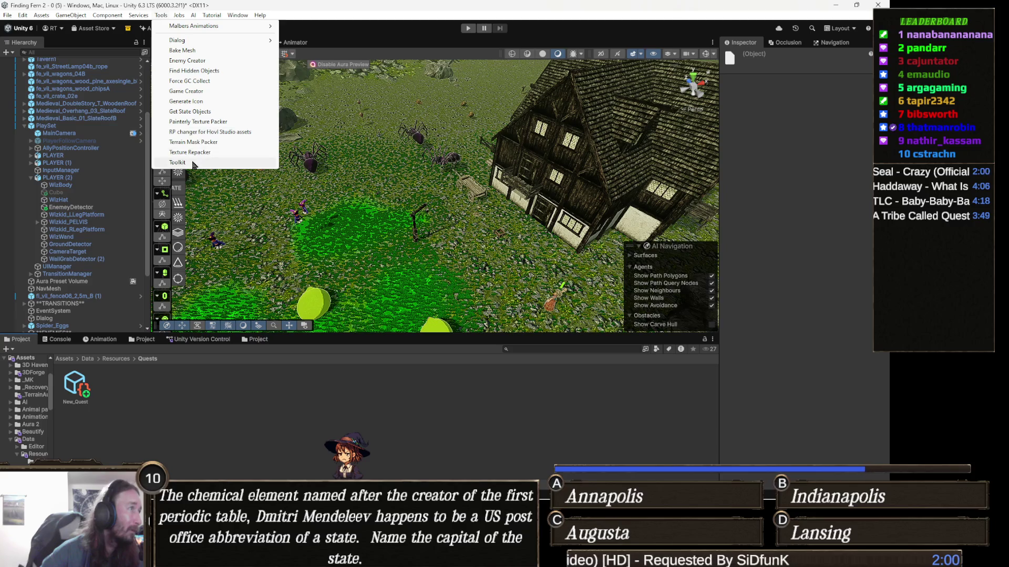
pyautogui.click(210, 162)
pyautogui.click(304, 83)
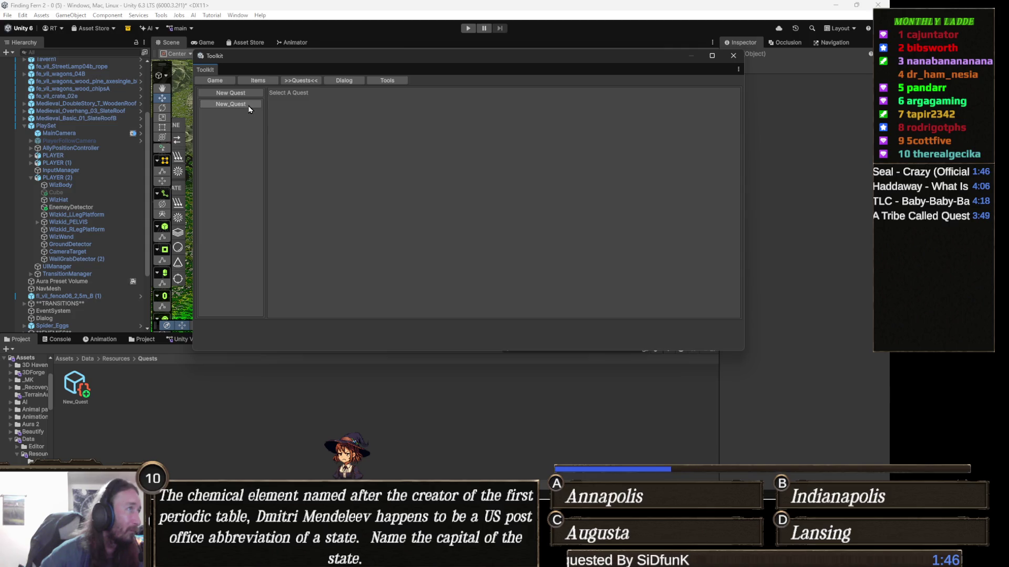
pyautogui.click(249, 107)
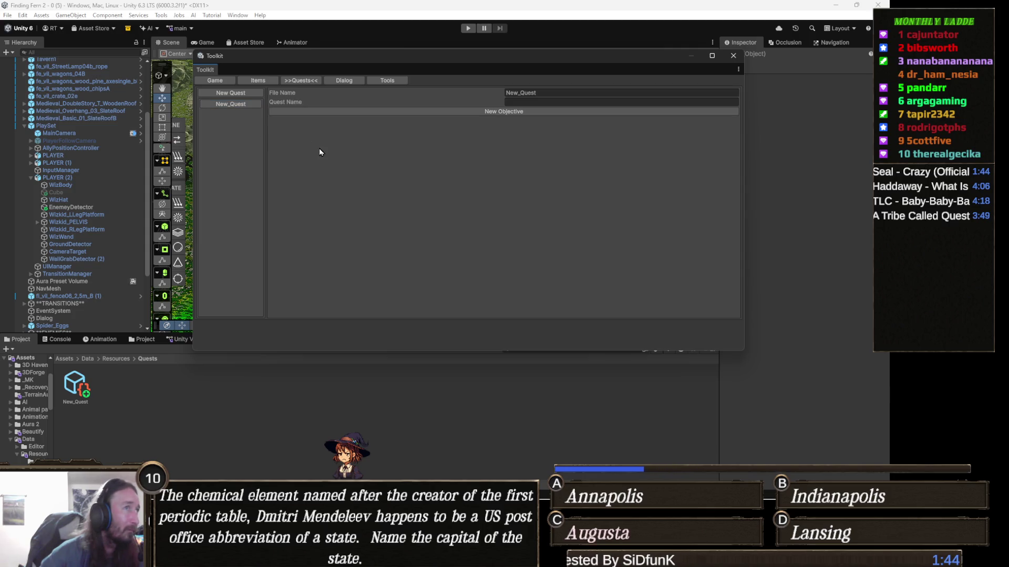
pyautogui.click(61, 339)
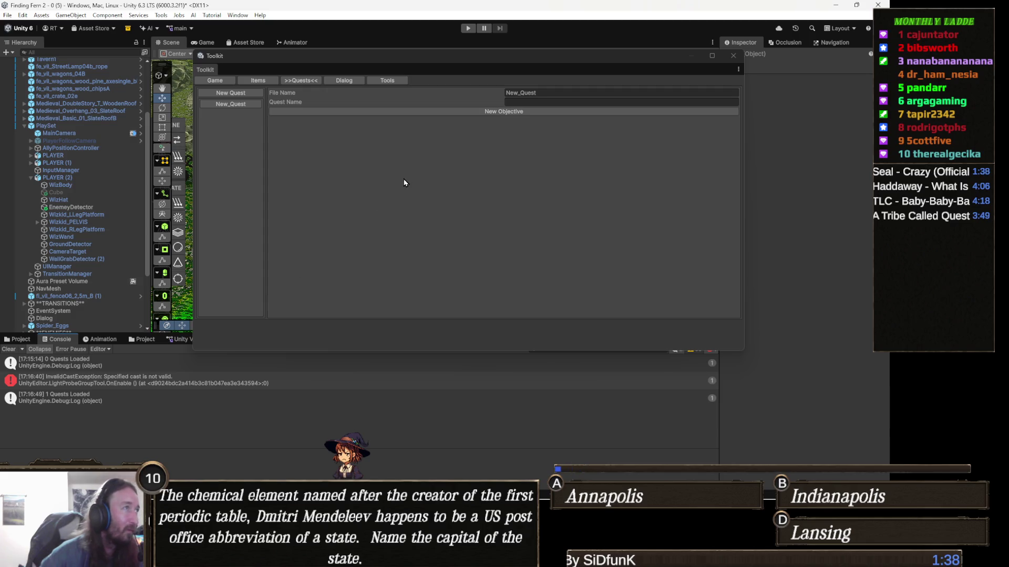
pyautogui.click(732, 56)
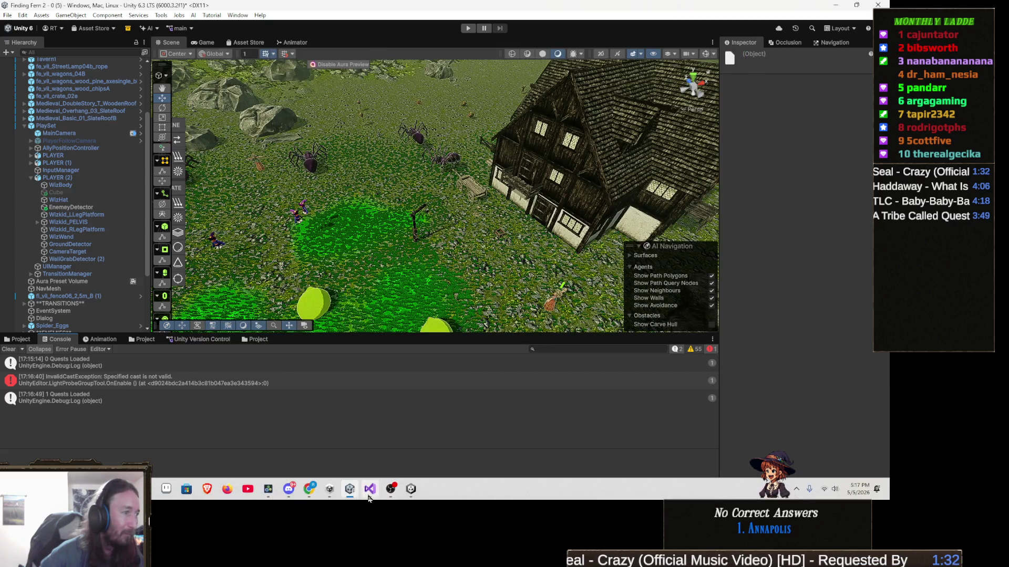
# Give the New Quest button on line 186 the EditorStyles.miniButton style.
pyautogui.click(369, 488)
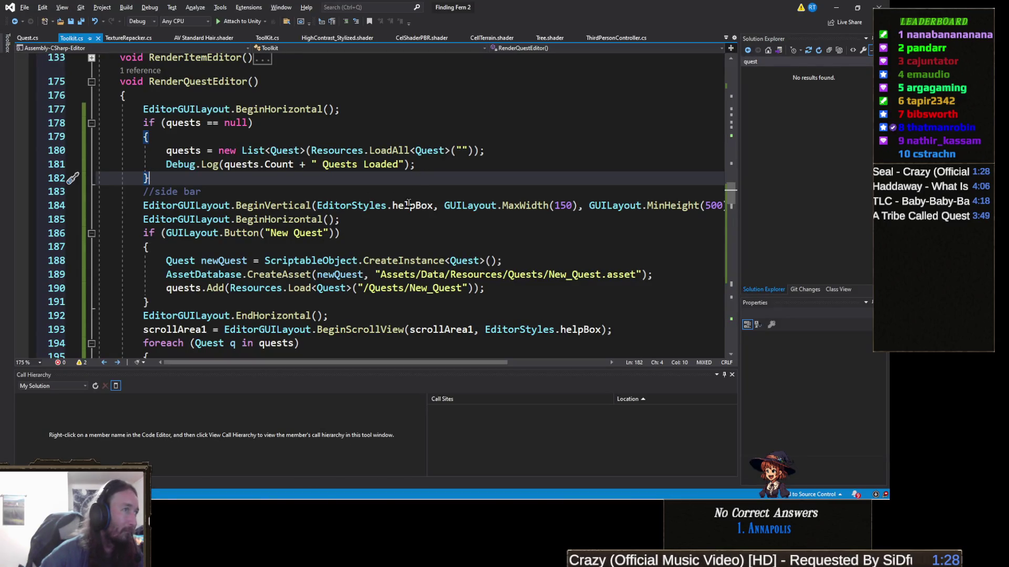
pyautogui.click(234, 302)
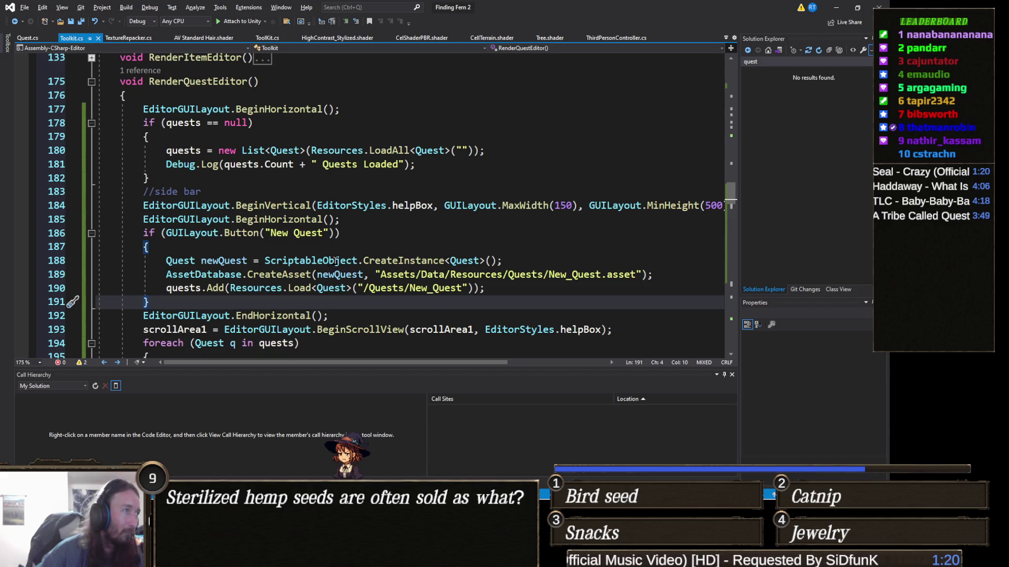
pyautogui.click(329, 234)
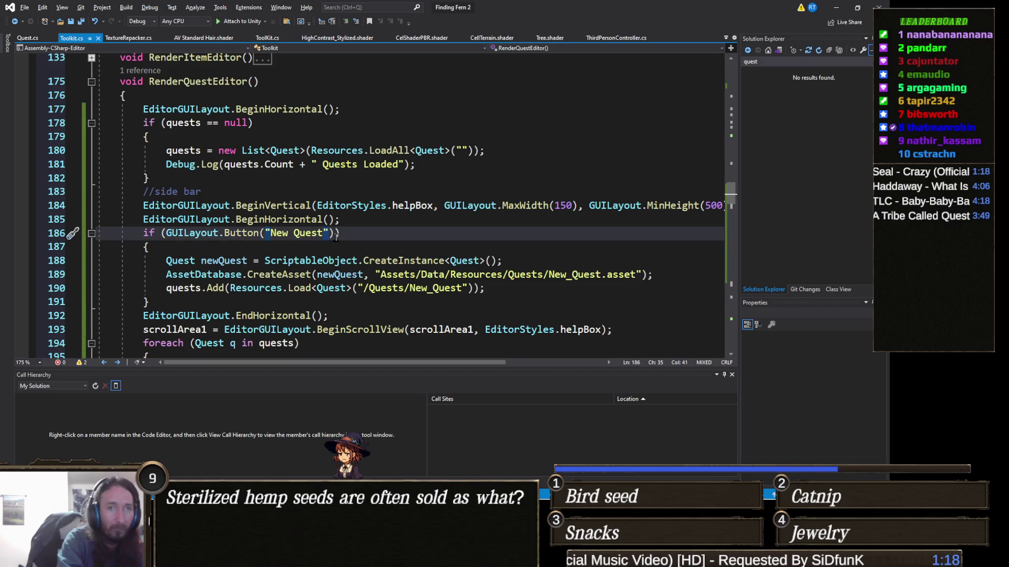
pyautogui.write(', EditorSty')
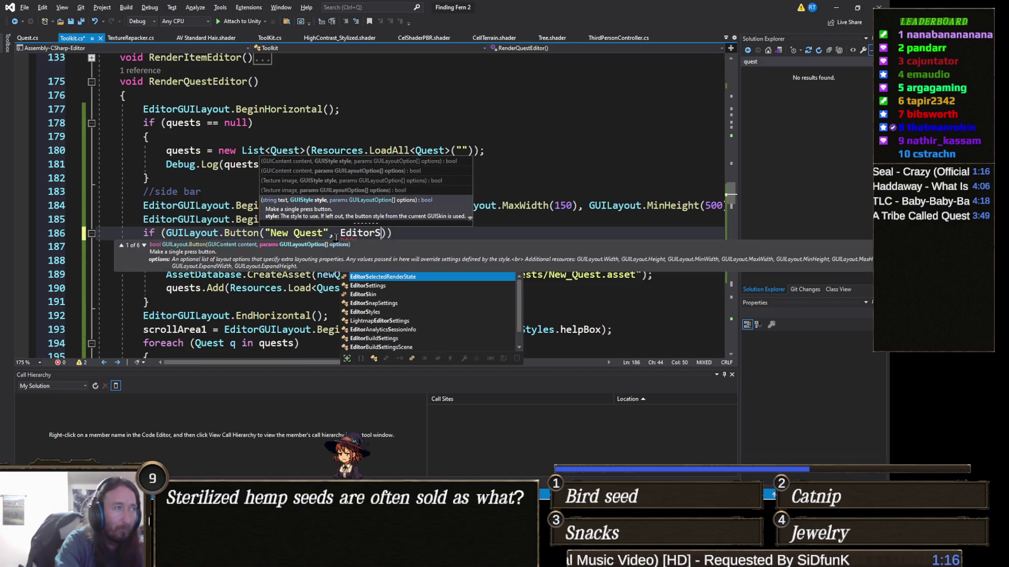
pyautogui.press('Tab')
pyautogui.write('.')
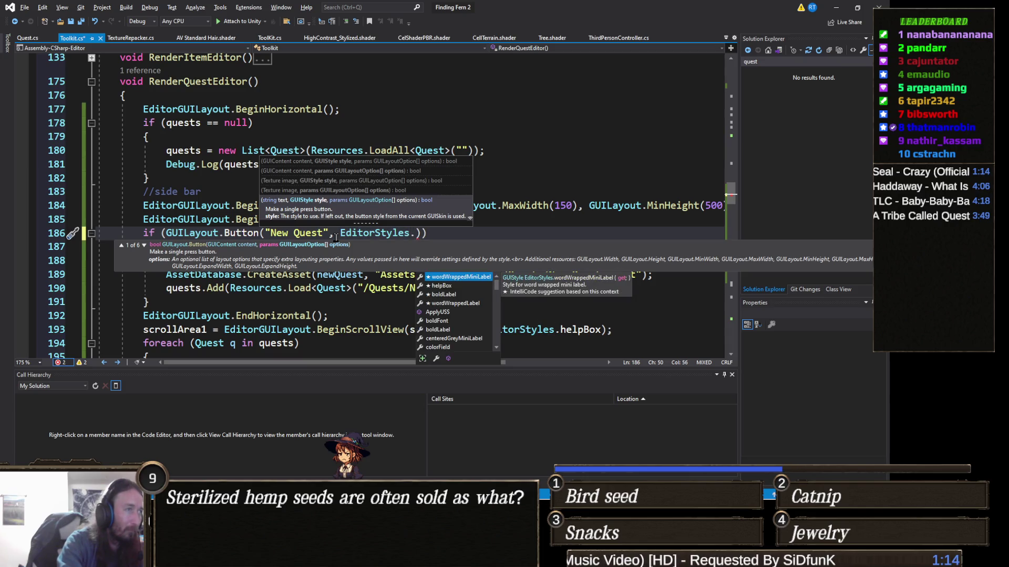
pyautogui.write('button')
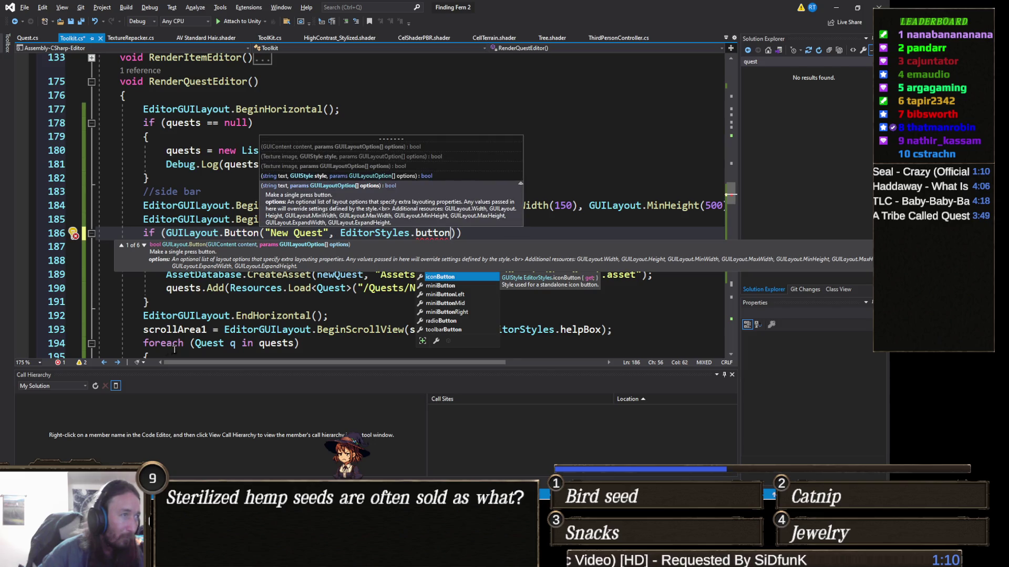
pyautogui.doubleClick(440, 285)
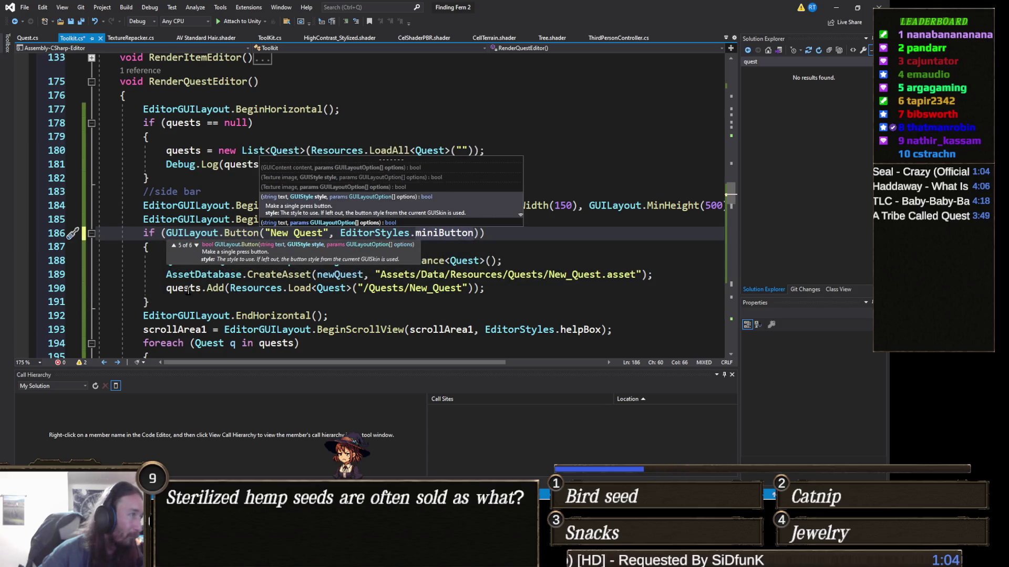
pyautogui.click(284, 303)
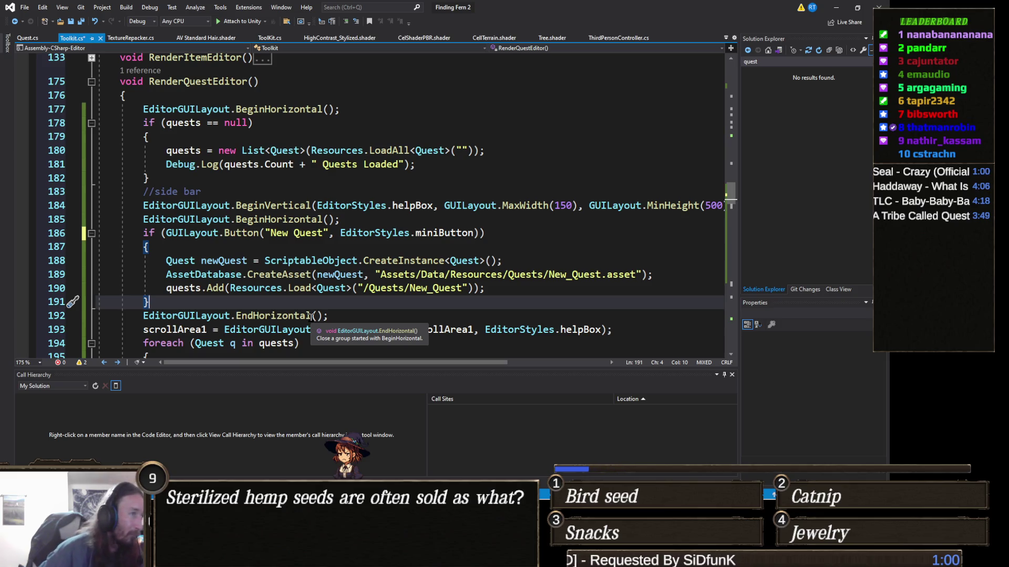
# Add EditorGUILayout.Space(); after EndHorizontal, save Toolkit.cs, and return to Unity.
pyautogui.click(344, 318)
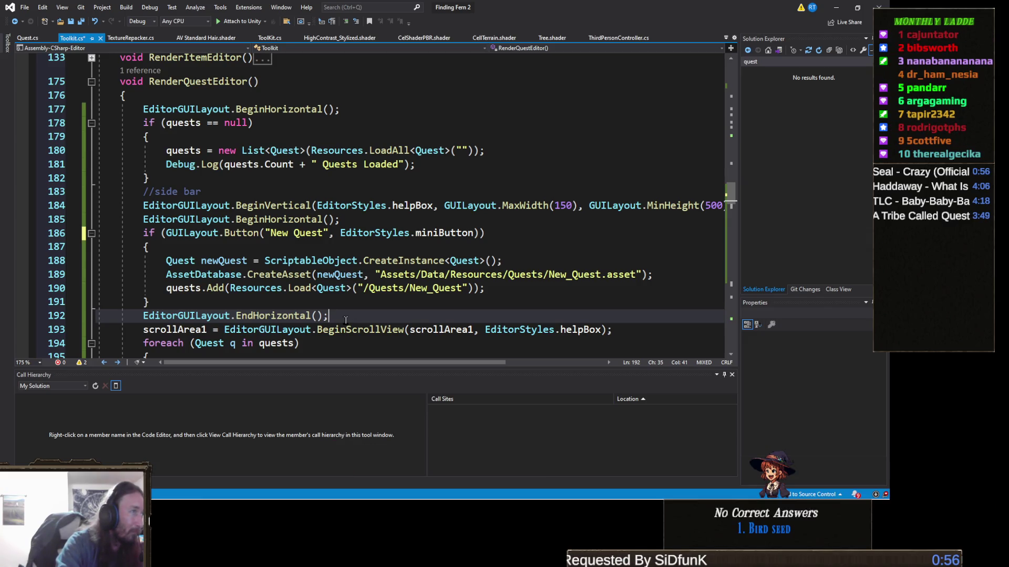
pyautogui.press('Return')
pyautogui.write('EditorGUILayout.Space();')
pyautogui.hotkey('ctrl', 's')
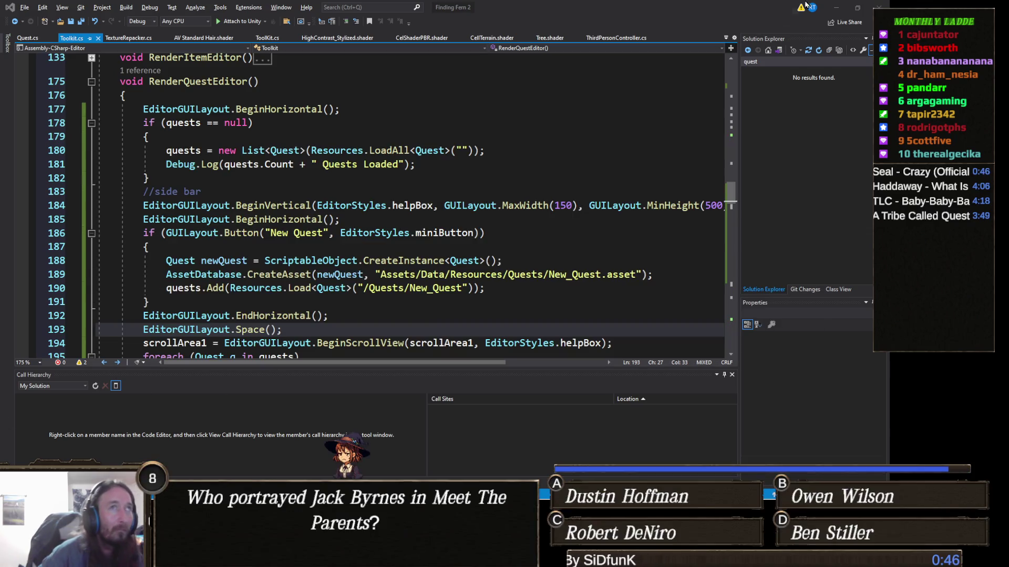
pyautogui.click(836, 7)
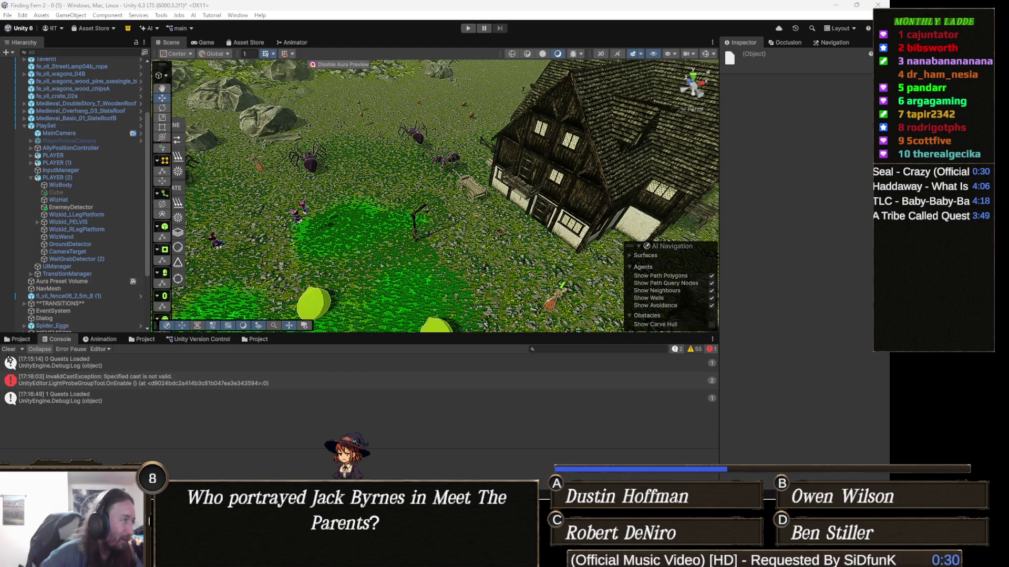
# Clear the Console and open New_Quest on the Quests tab of Tools > Toolkit.
pyautogui.click(8, 350)
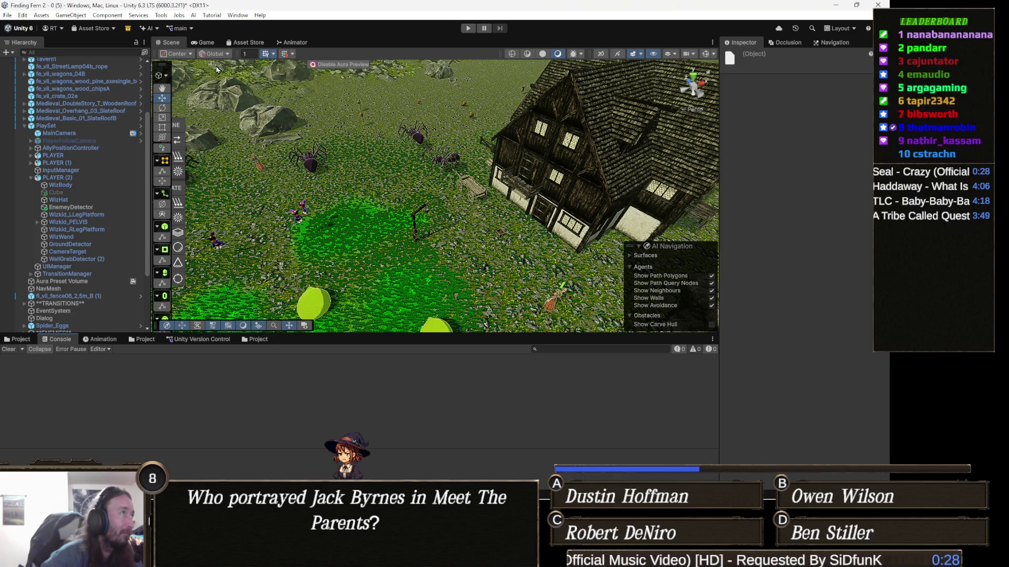
pyautogui.click(160, 15)
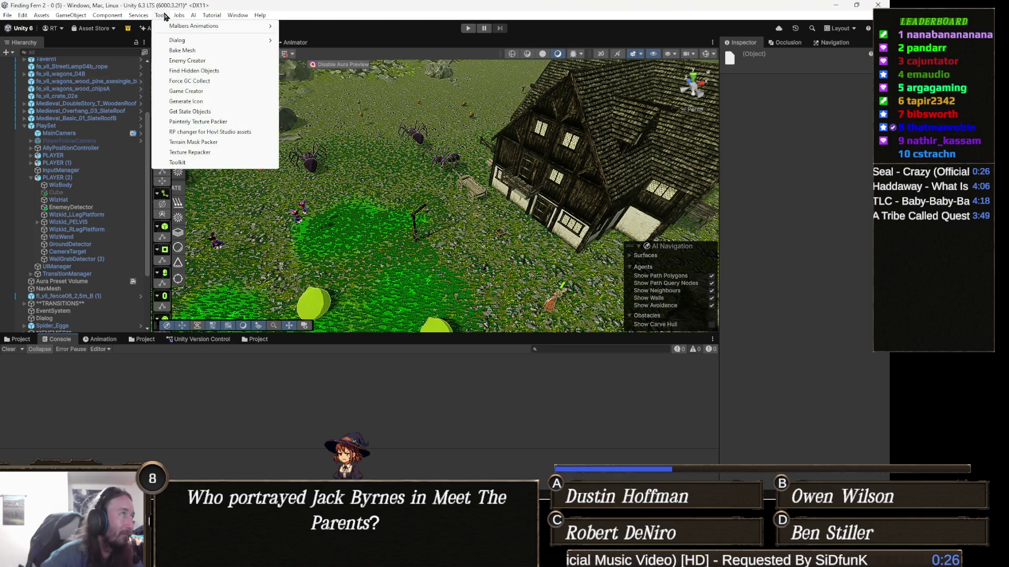
pyautogui.click(185, 163)
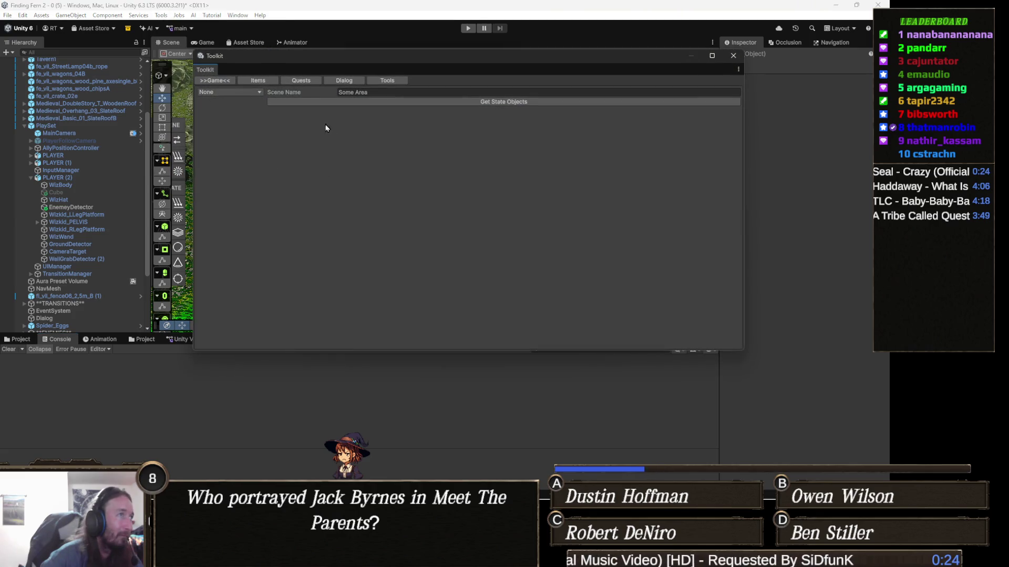
pyautogui.click(303, 81)
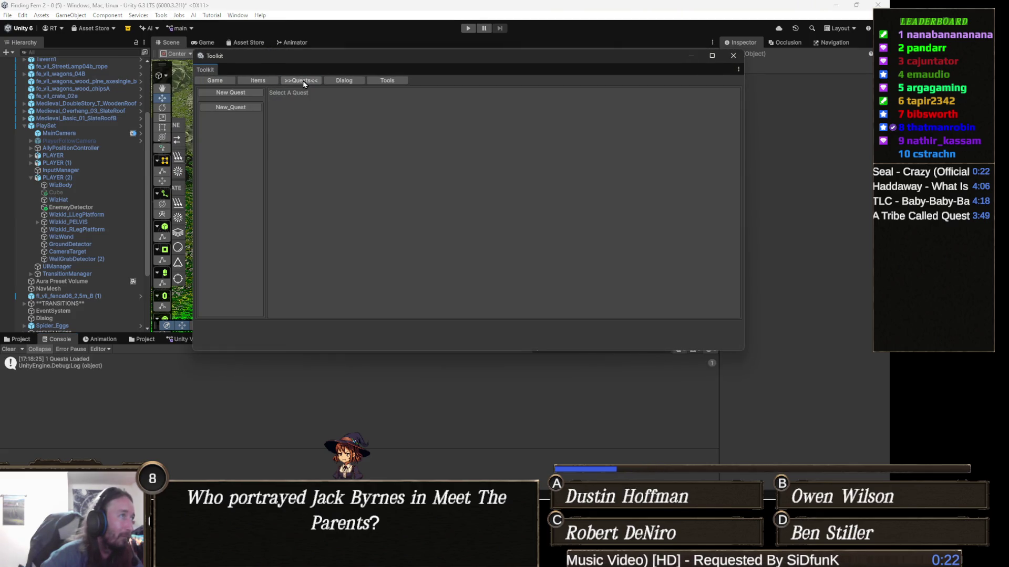
pyautogui.click(243, 111)
# Enter TestQuest as New_Quest's file name and click Rename, then return to Visual Studio.
pyautogui.click(549, 93)
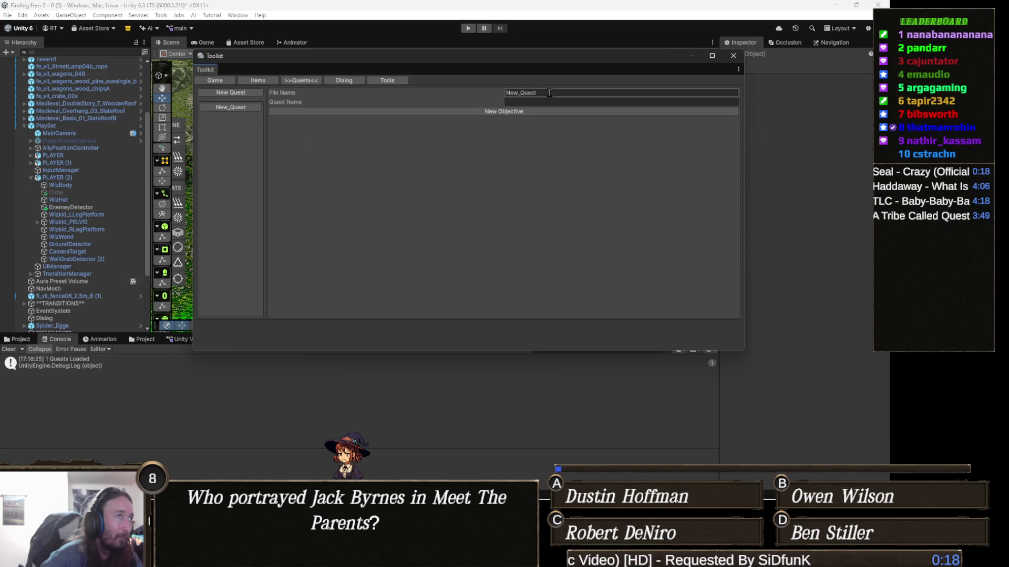
pyautogui.write('Test')
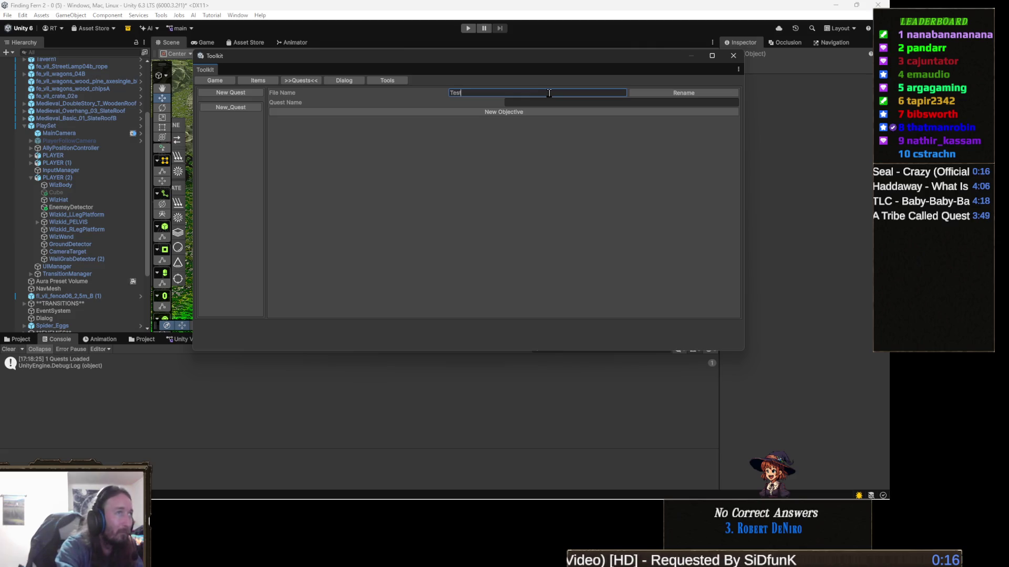
pyautogui.write('Quest')
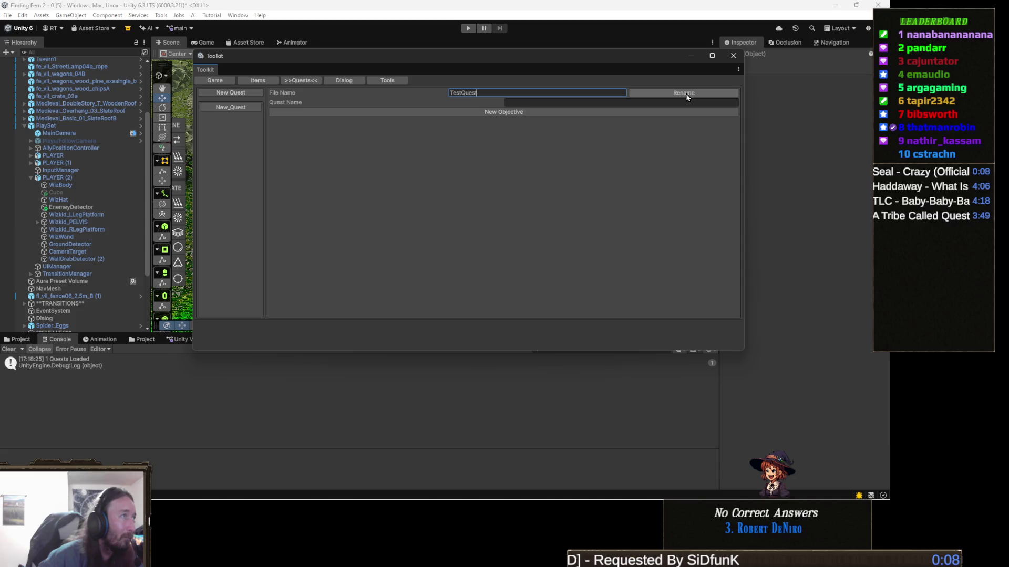
pyautogui.click(568, 103)
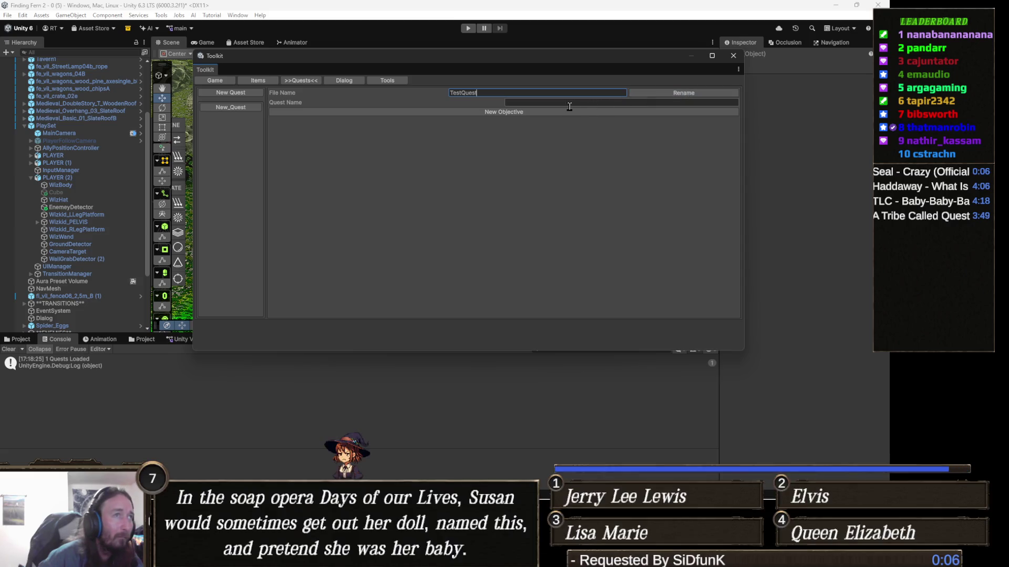
pyautogui.click(677, 97)
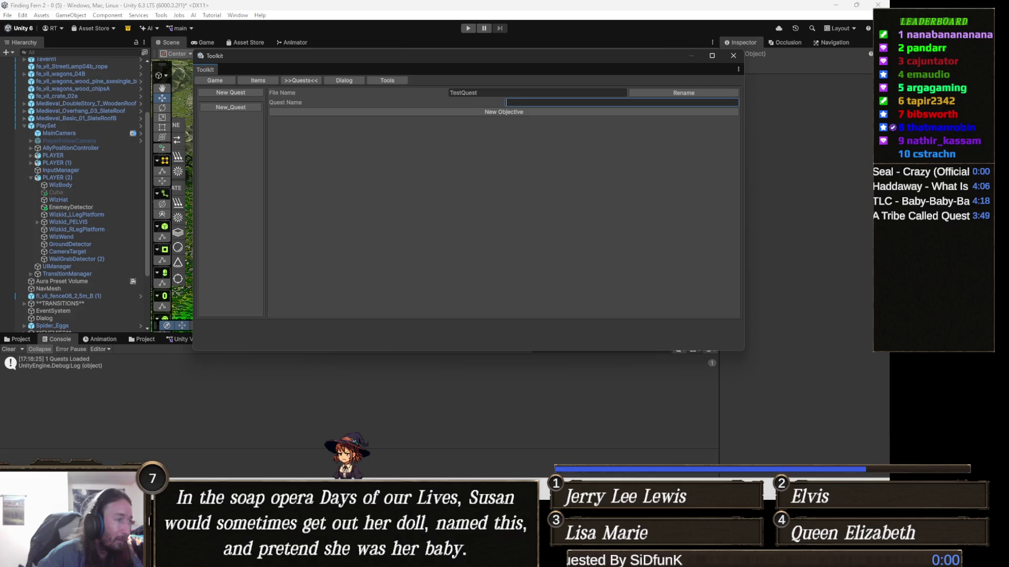
pyautogui.hotkey('alt', 'Tab')
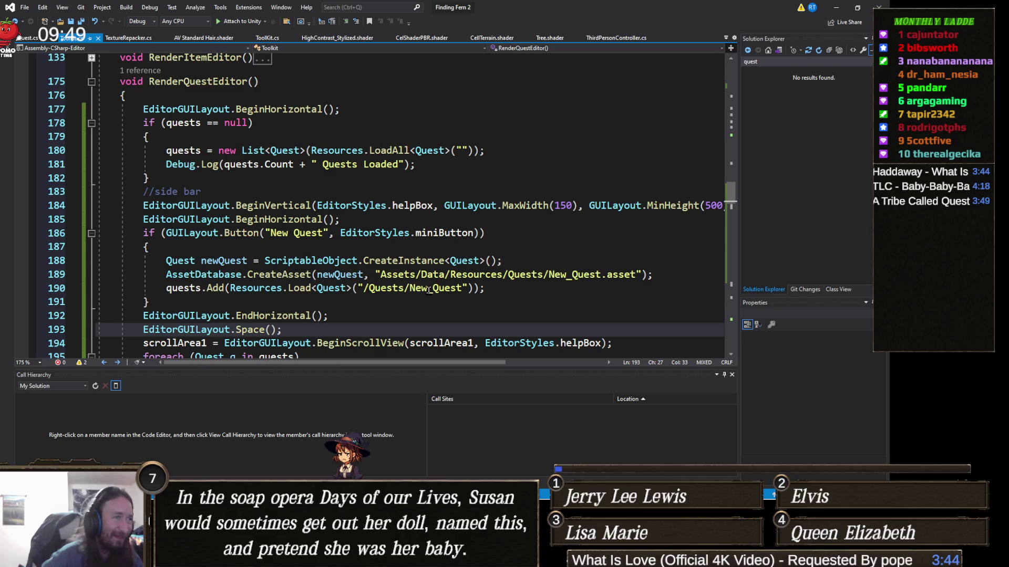
# Insert 'Data/' after 'Assets/' in the RenameAsset paths on lines 233 and 234.
pyautogui.scroll(-2, 430, 286)
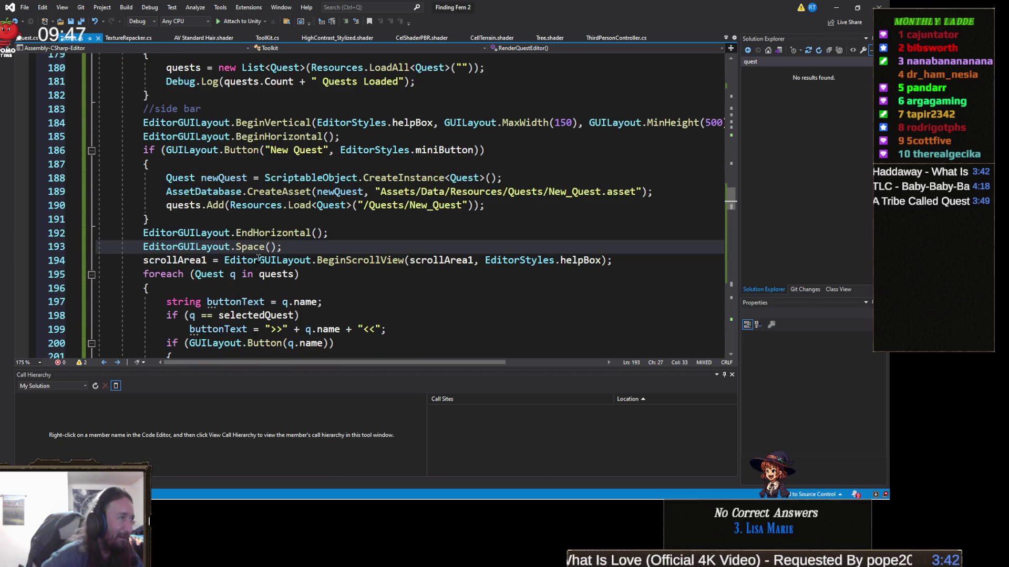
pyautogui.moveTo(342, 261)
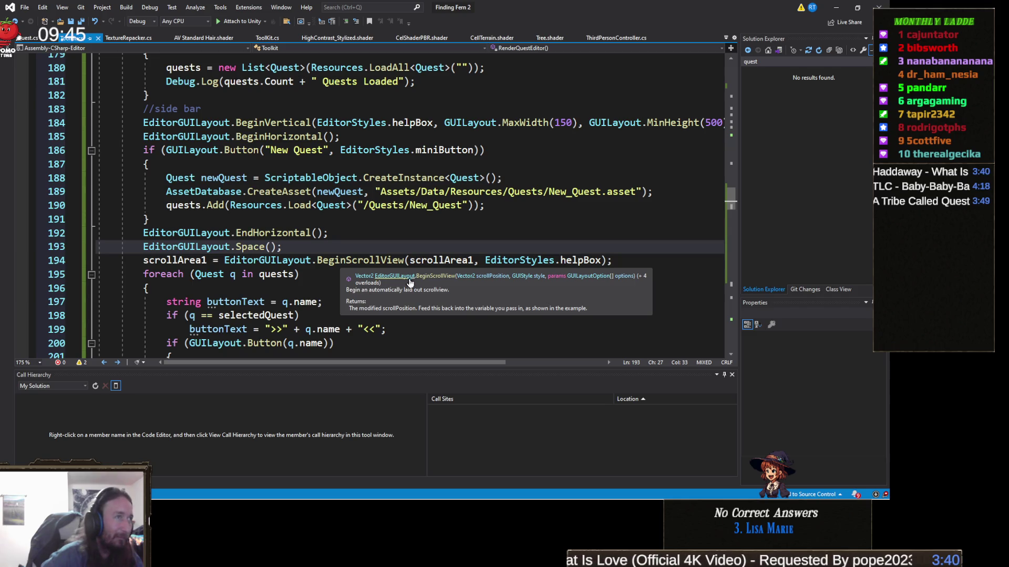
pyautogui.scroll(-6, 409, 288)
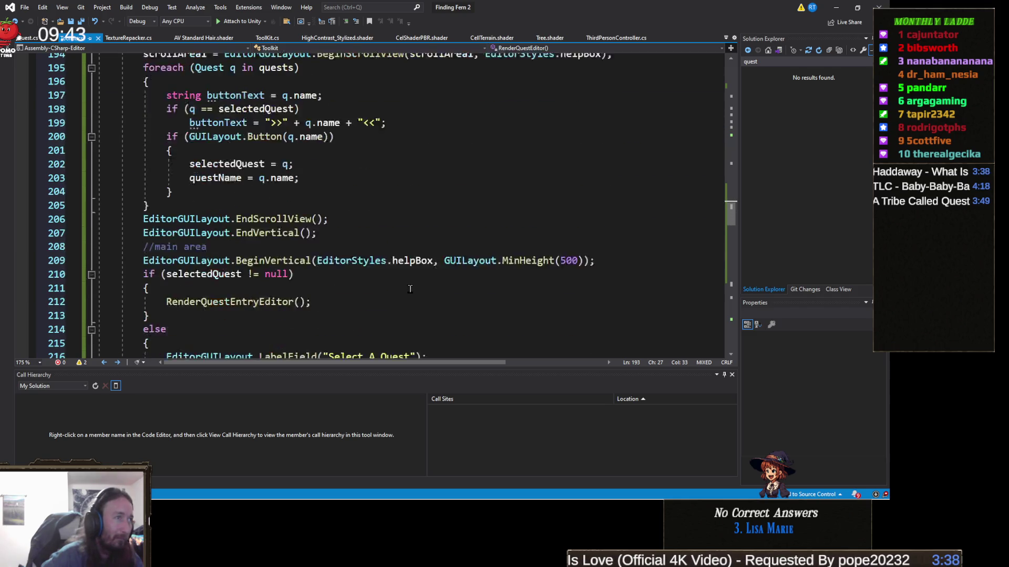
pyautogui.scroll(-7, 411, 288)
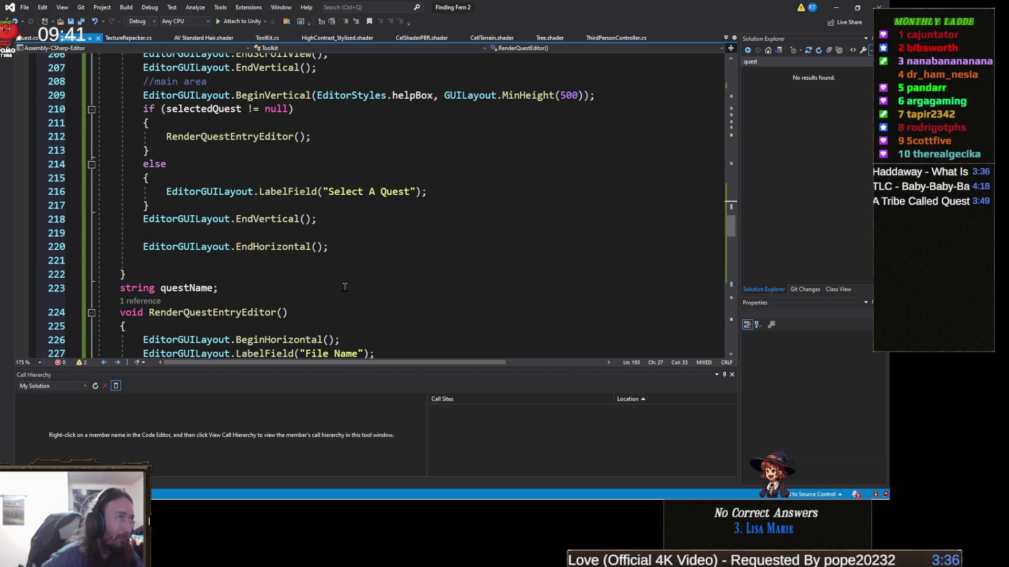
pyautogui.scroll(-2, 344, 287)
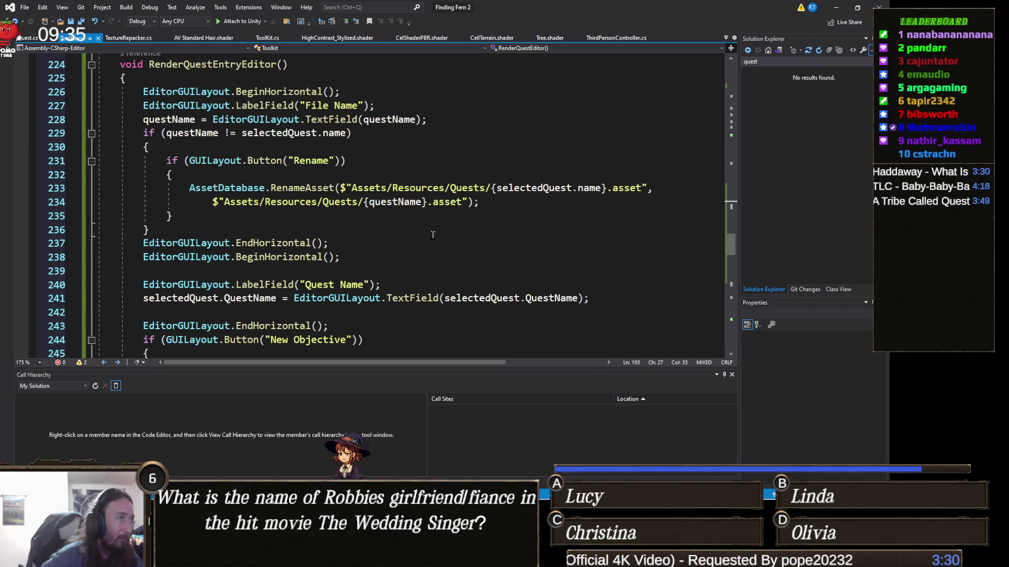
pyautogui.click(264, 202)
pyautogui.write('Data/')
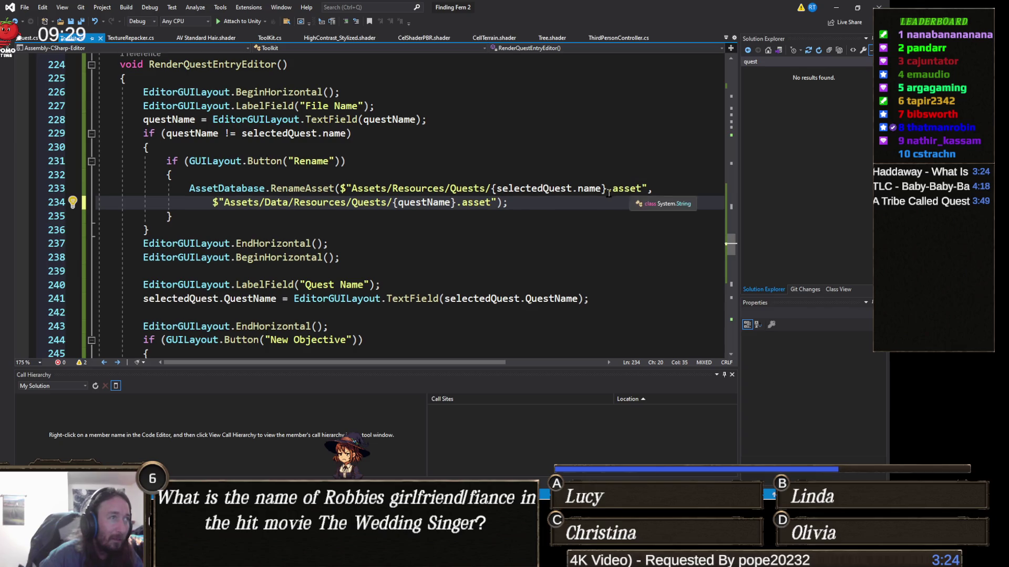
pyautogui.click(393, 188)
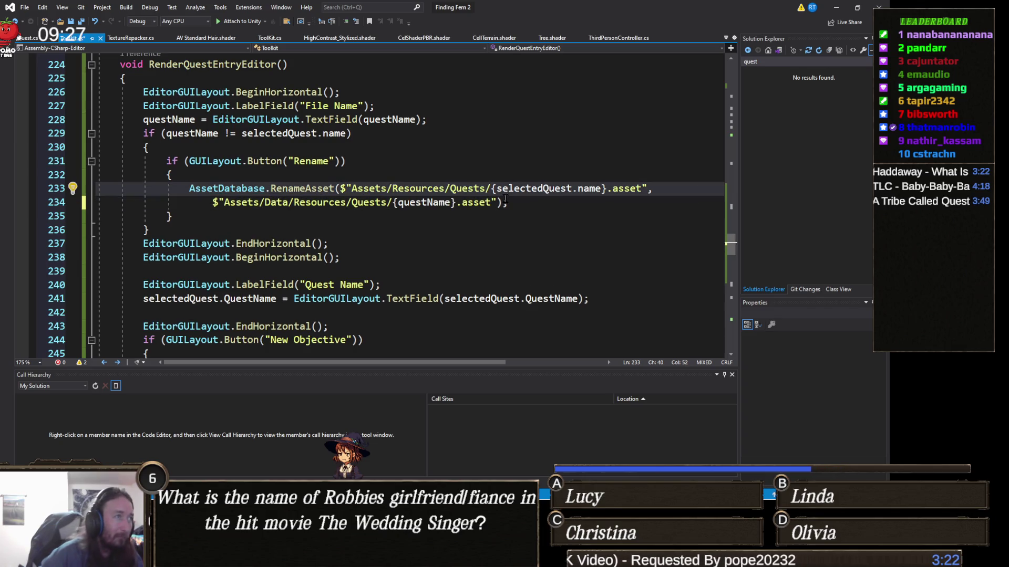
pyautogui.write('Data/')
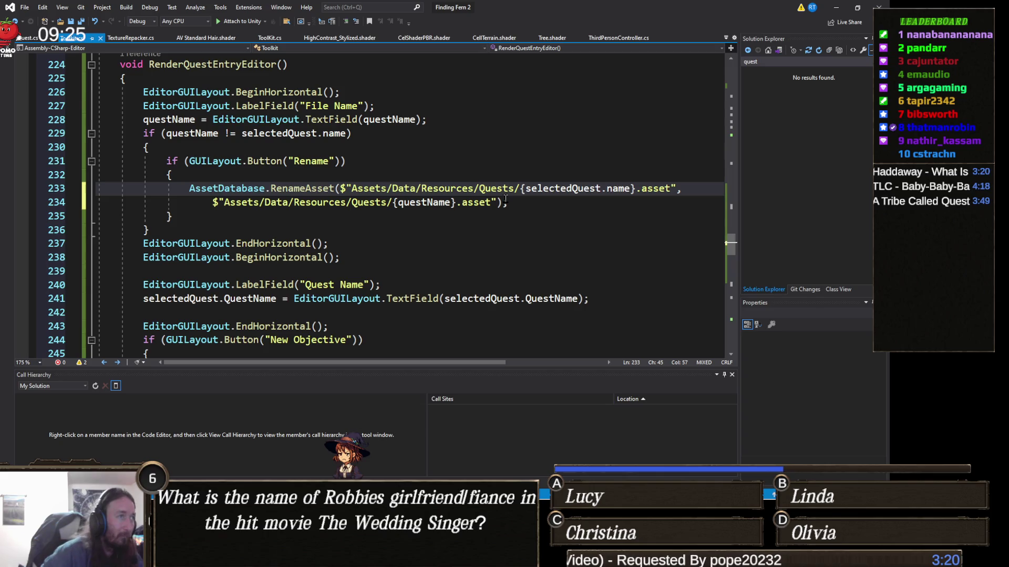
pyautogui.click(428, 244)
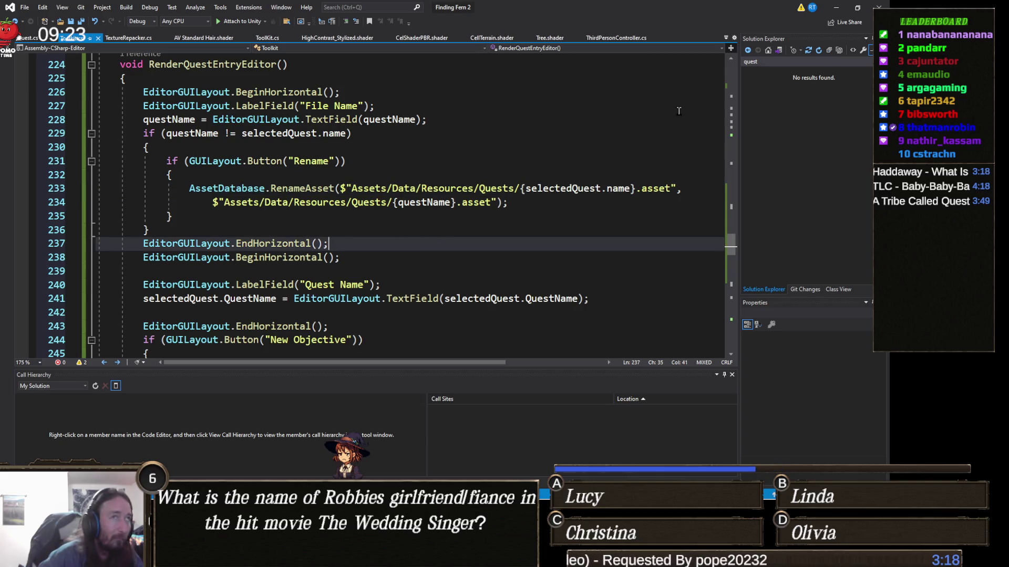
pyautogui.click(842, 8)
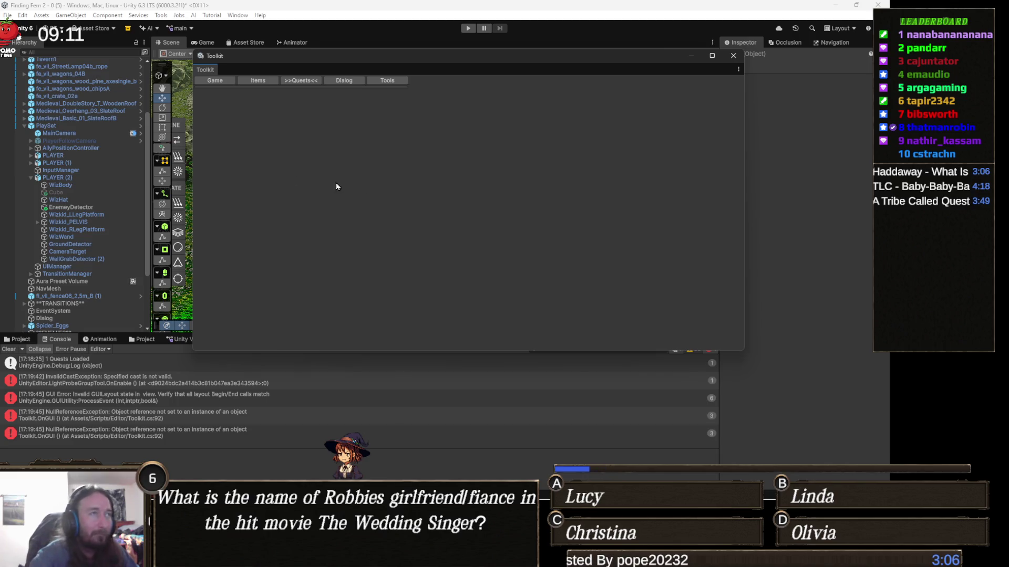
# Close the floating Toolkit window to reveal the village scene.
pyautogui.click(733, 55)
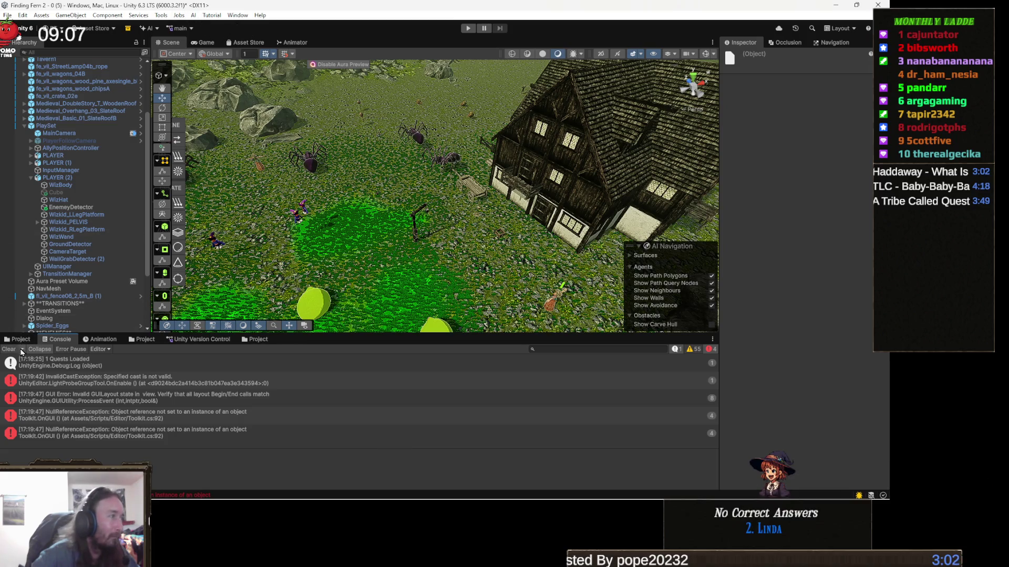
# Clear the Console and open New_Quest on the Toolkit's Quests tab.
pyautogui.click(8, 350)
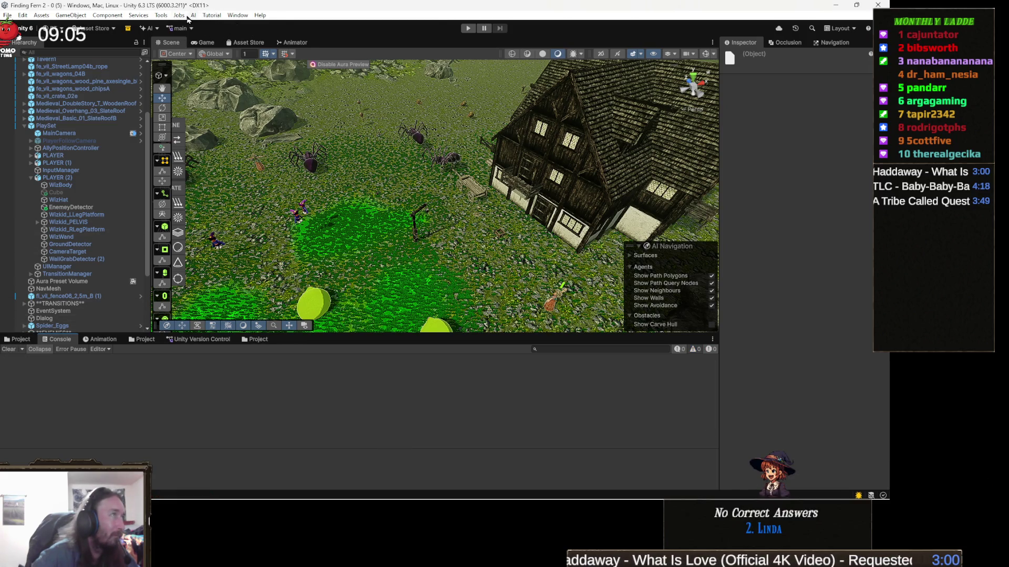
pyautogui.click(161, 15)
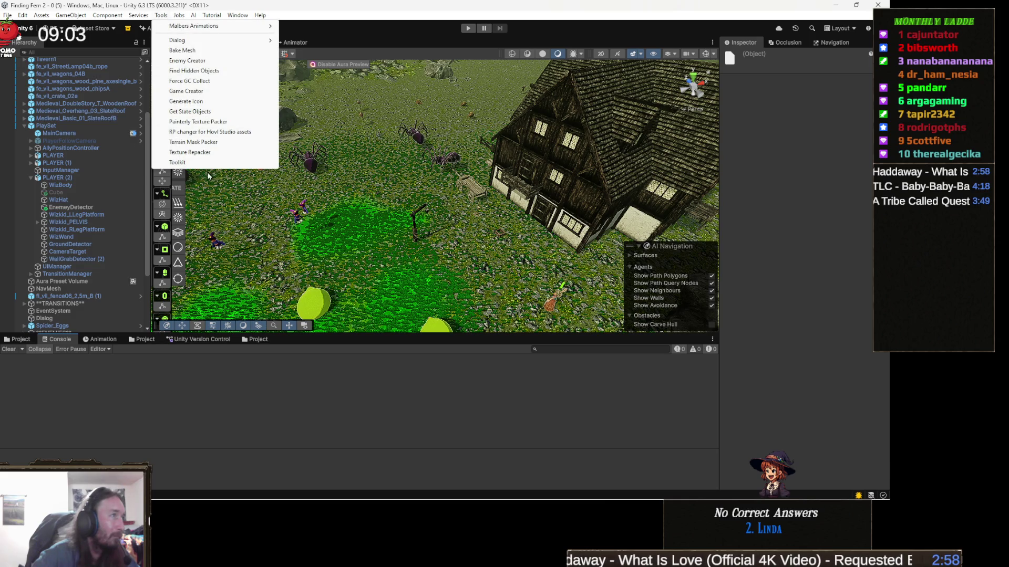
pyautogui.click(178, 162)
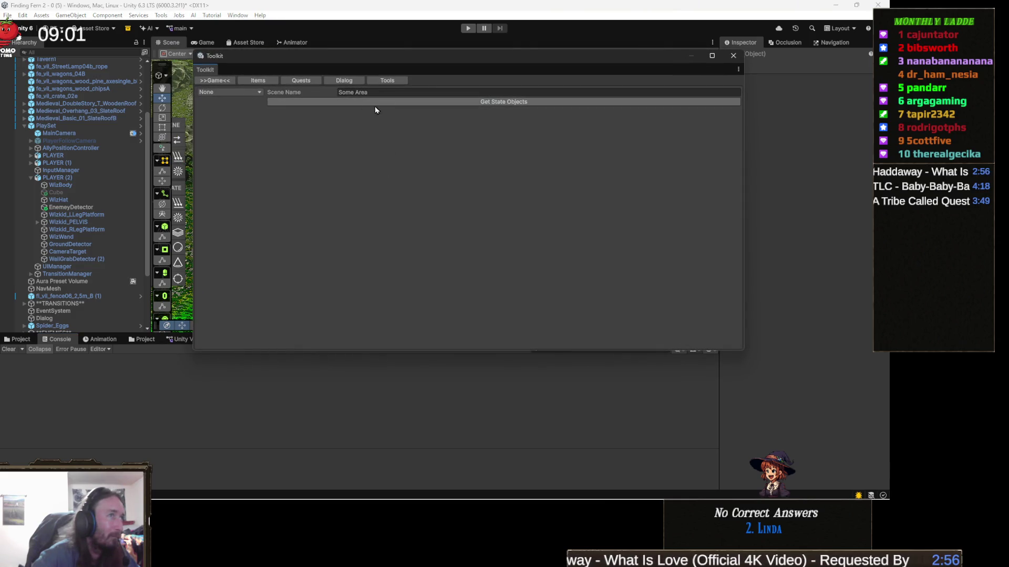
pyautogui.click(301, 80)
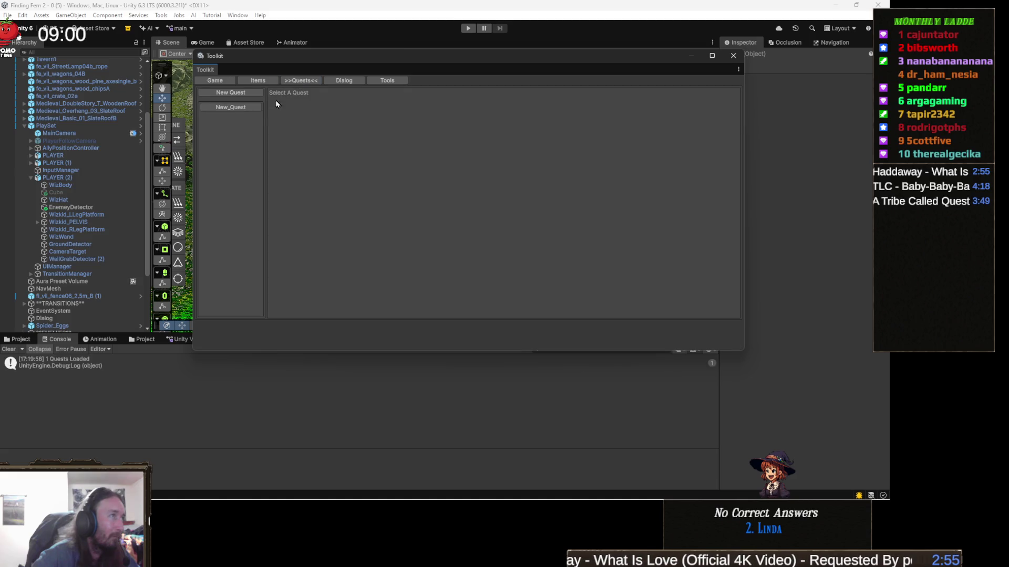
pyautogui.click(241, 108)
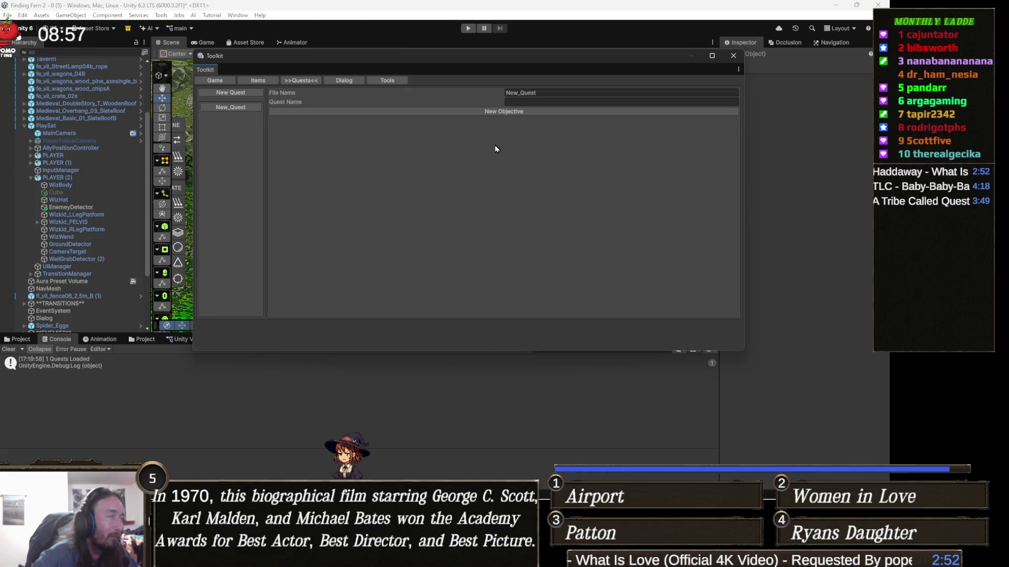
# Replace New_Quest's file name with 'TestQuesdt'.
pyautogui.click(556, 93)
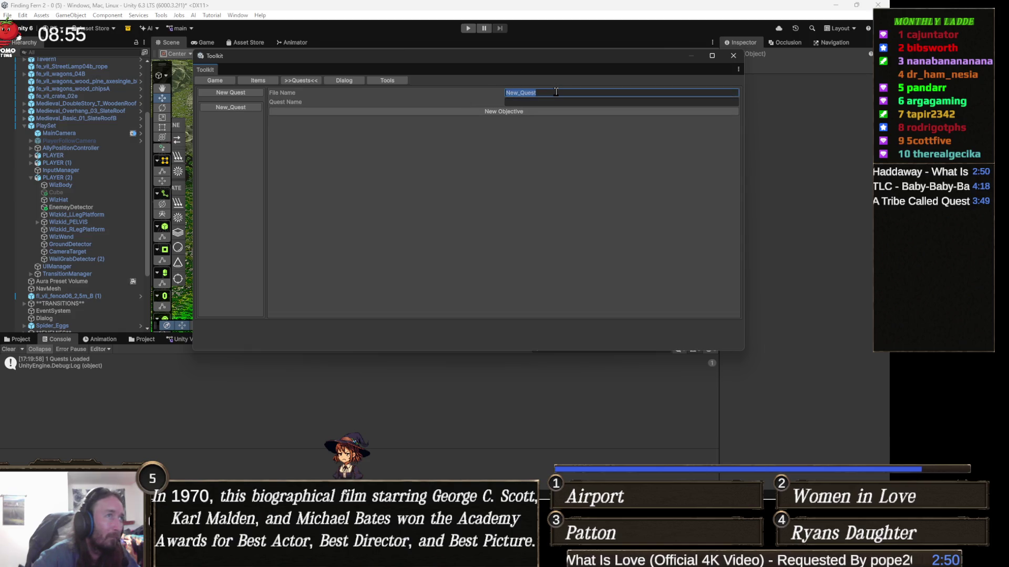
pyautogui.write('TR')
pyautogui.press('BackSpace')
pyautogui.press('BackSpace')
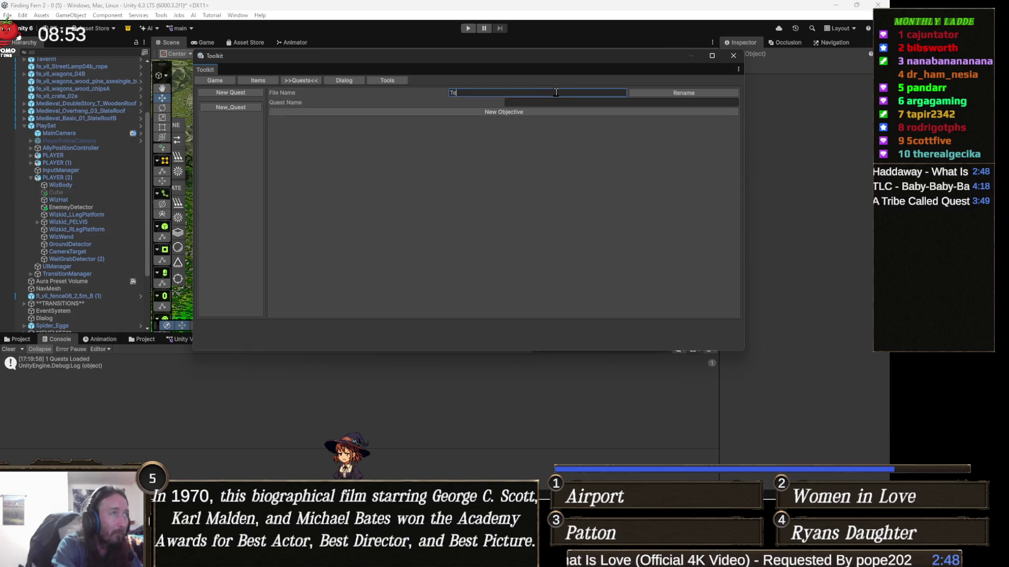
pyautogui.write('TestQuesdt')
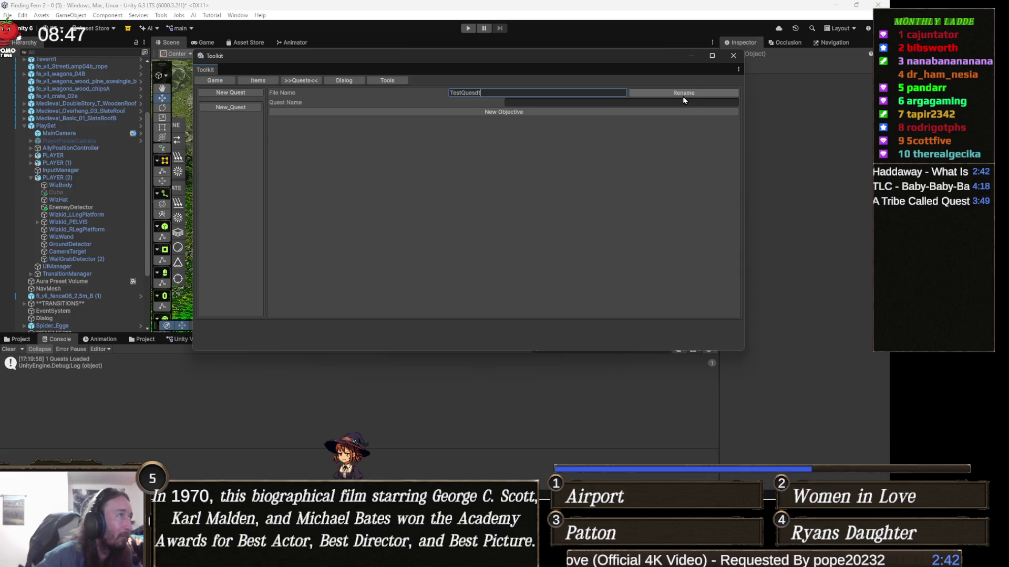
pyautogui.click(604, 103)
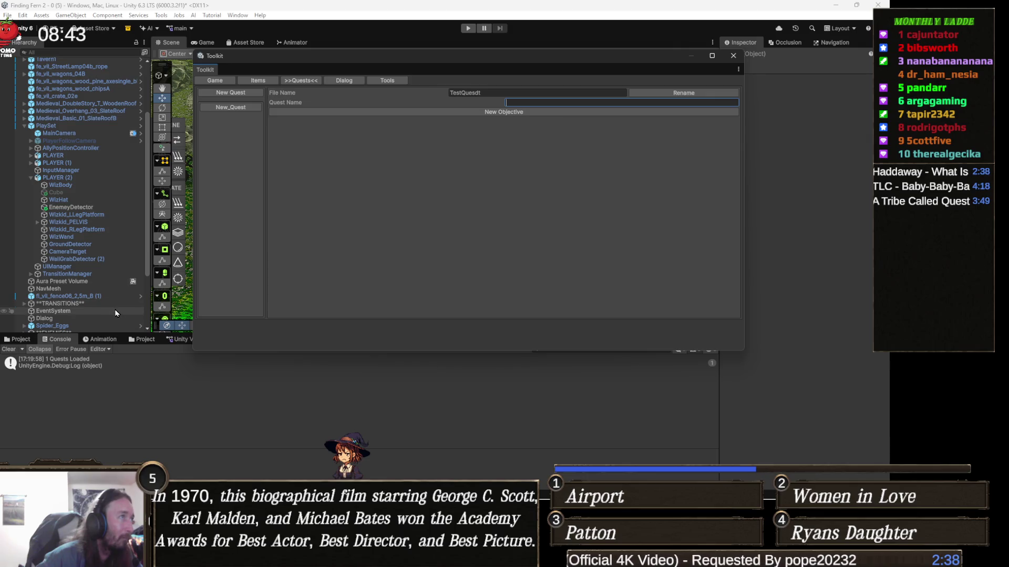
# Check the Project's Quests folder, which still holds New_Quest, then close the Toolkit.
pyautogui.click(46, 341)
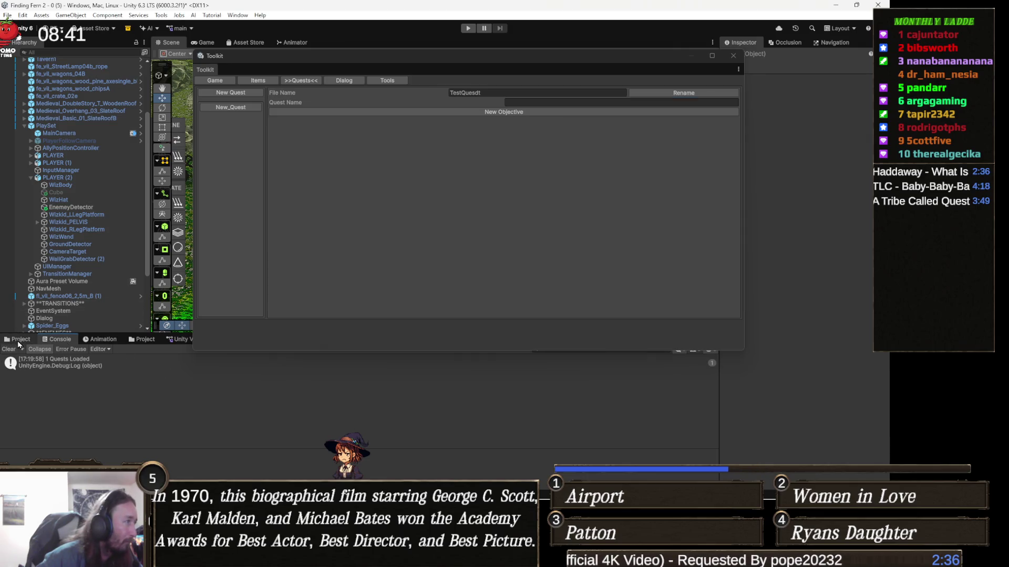
pyautogui.click(21, 340)
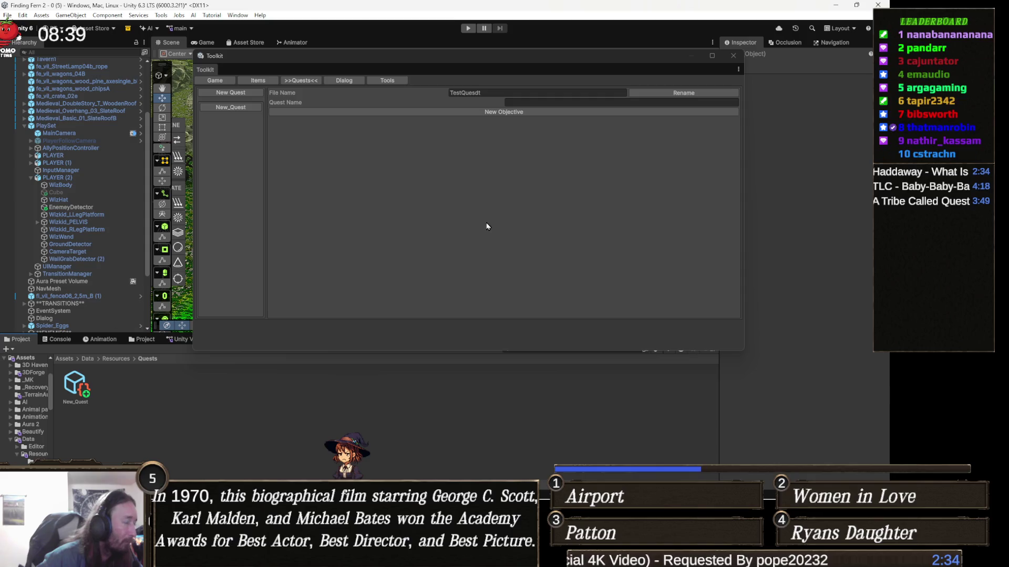
pyautogui.click(693, 99)
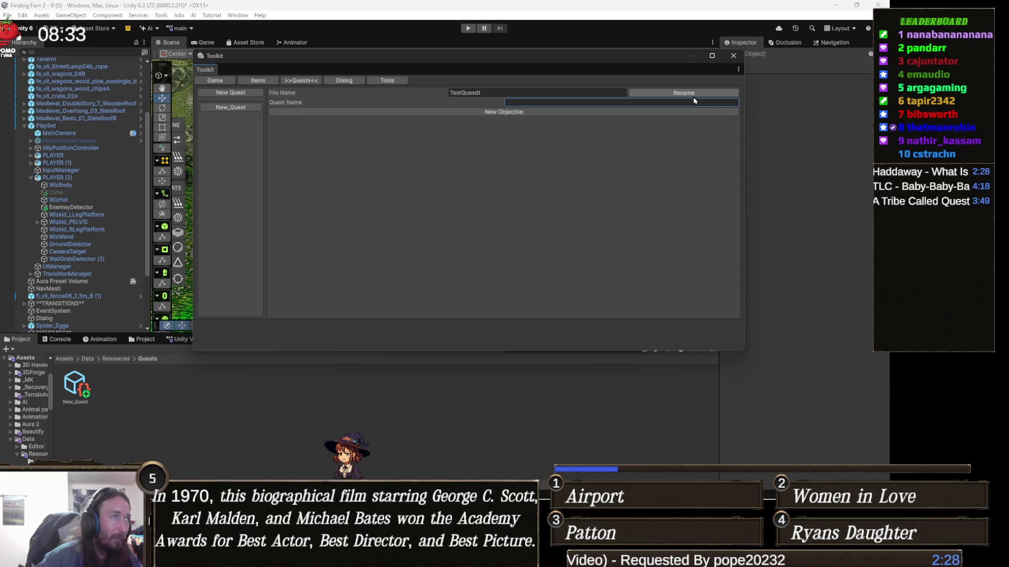
pyautogui.click(734, 56)
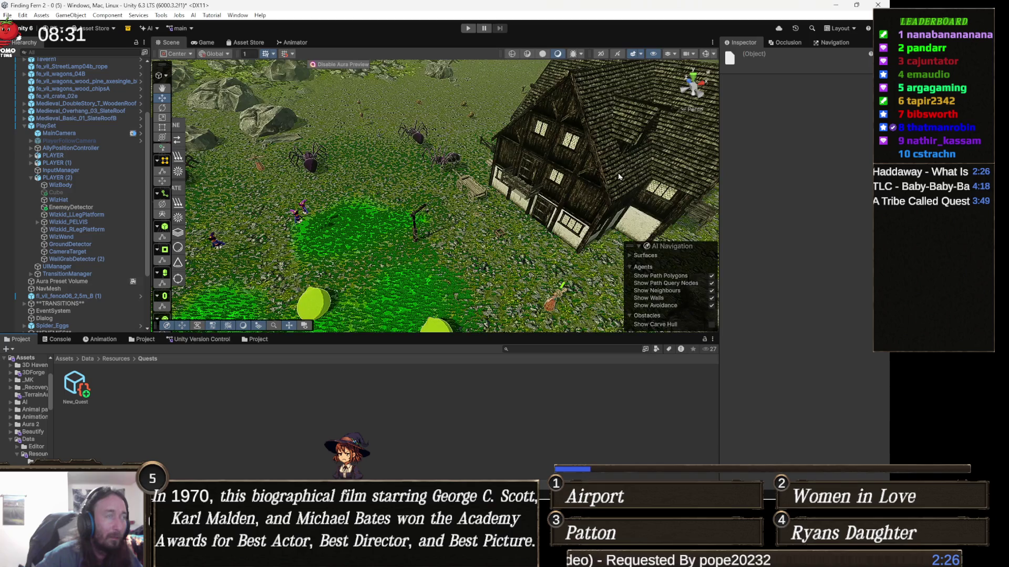
# Remove '.asset' from both RenameAsset paths on lines 233 and 234 and save Toolkit.cs.
pyautogui.hotkey('alt', 'Tab')
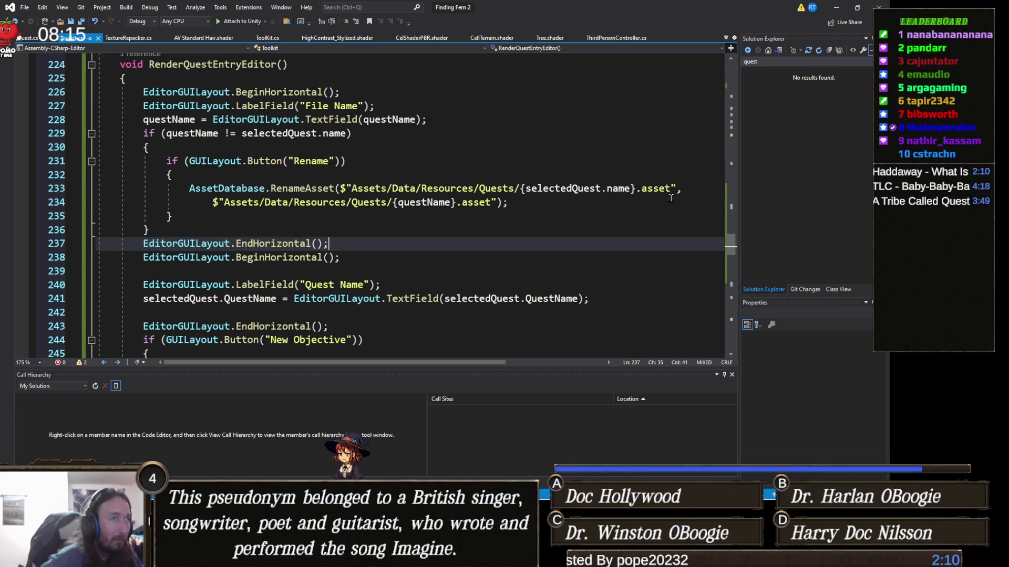
pyautogui.press('BackSpace')
pyautogui.press('BackSpace')
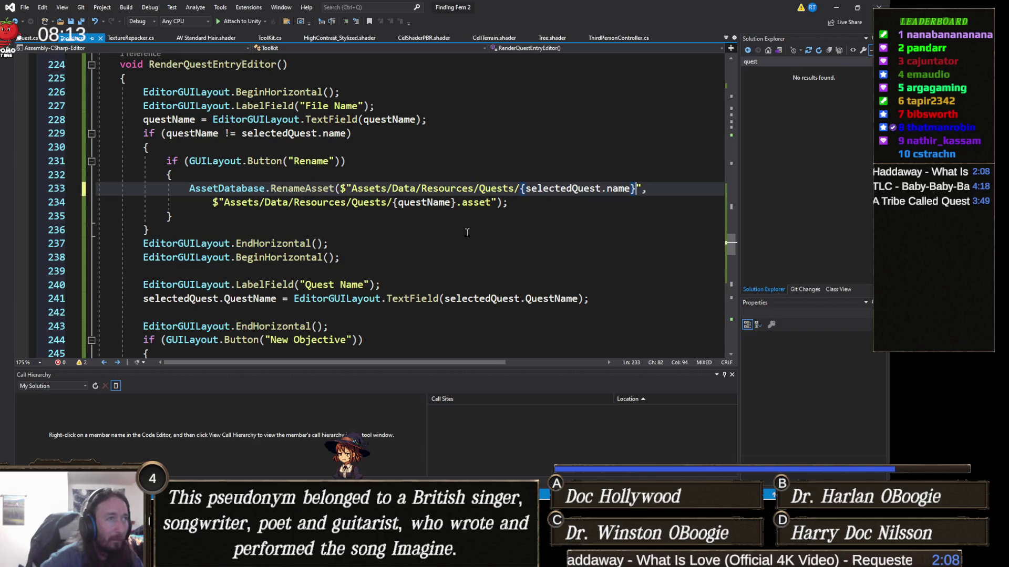
pyautogui.doubleClick(483, 204)
pyautogui.press('BackSpace')
pyautogui.press('BackSpace')
pyautogui.press('BackSpace')
pyautogui.write('}')
pyautogui.hotkey('ctrl', 's')
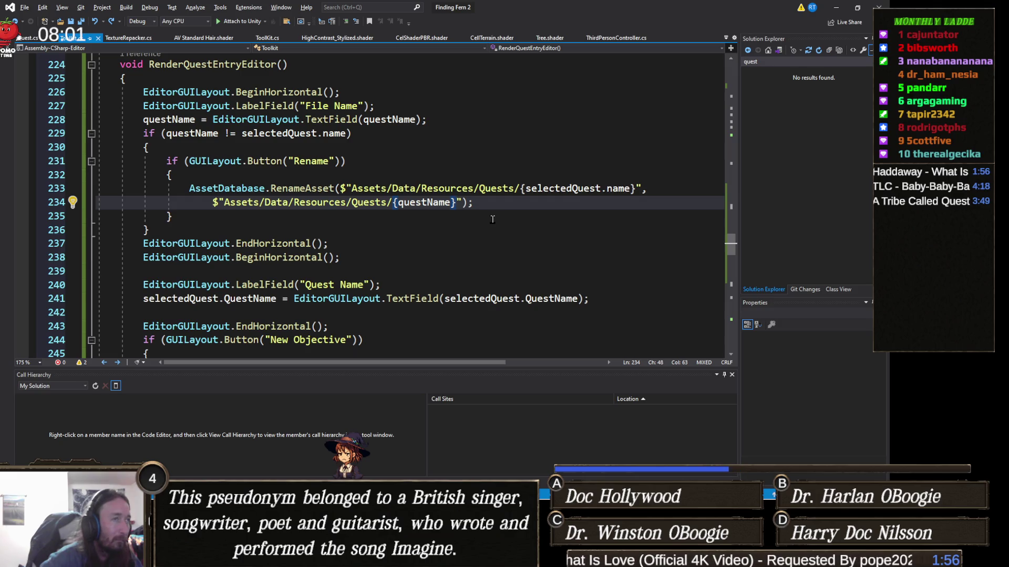
pyautogui.click(823, 11)
pyautogui.click(507, 348)
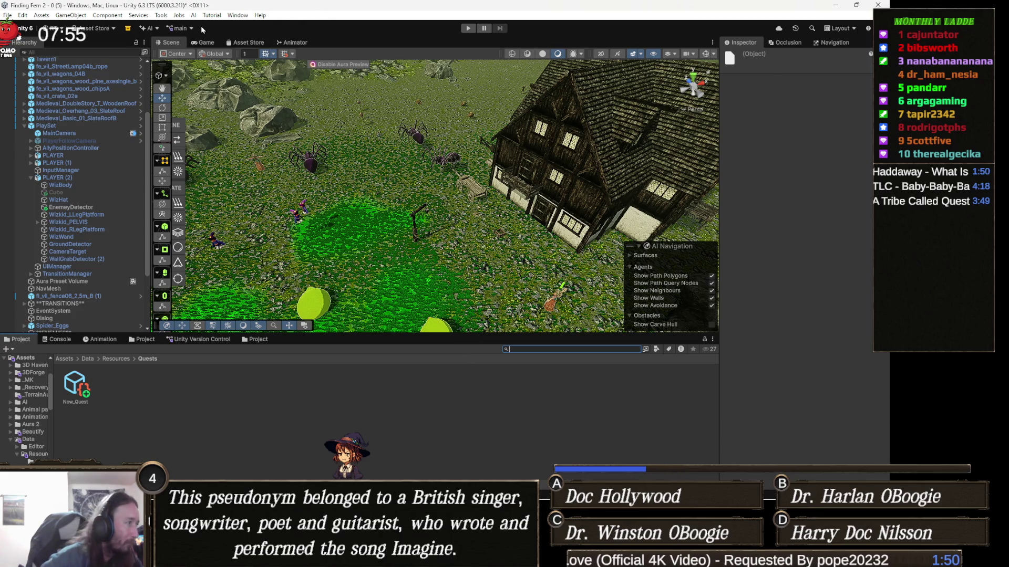
# Open New_Quest in the Toolkit's Quests tab and retype its file name as 'TestQ'.
pyautogui.click(161, 15)
pyautogui.click(185, 163)
pyautogui.click(300, 81)
pyautogui.click(244, 110)
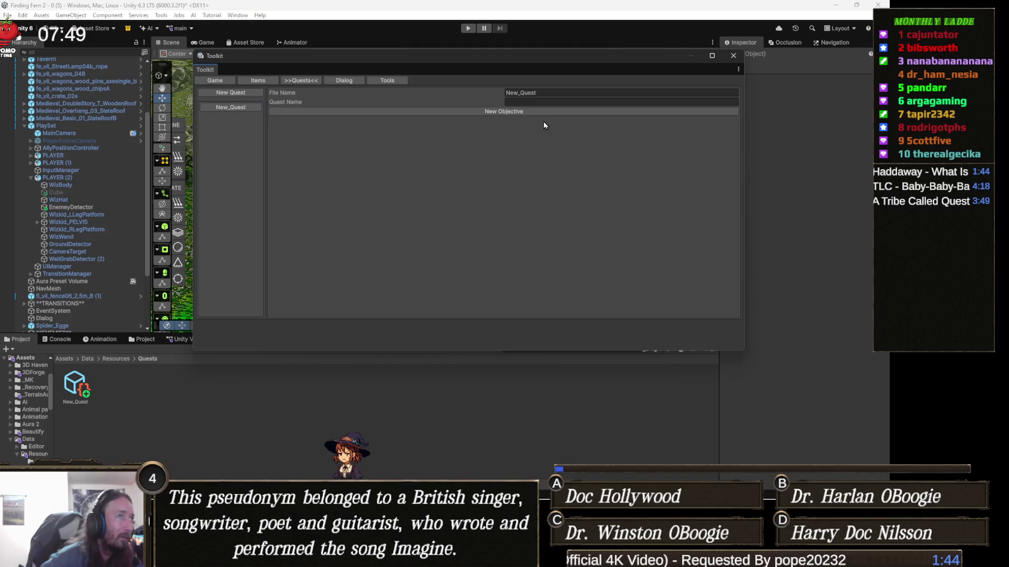
pyautogui.click(551, 93)
pyautogui.write('Test')
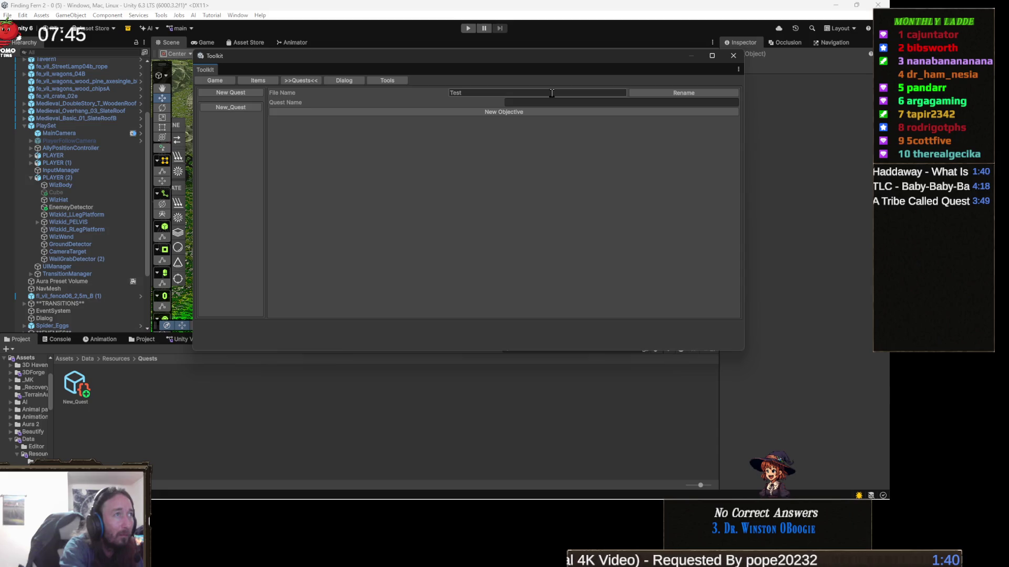
pyautogui.doubleClick(551, 93)
pyautogui.write('T')
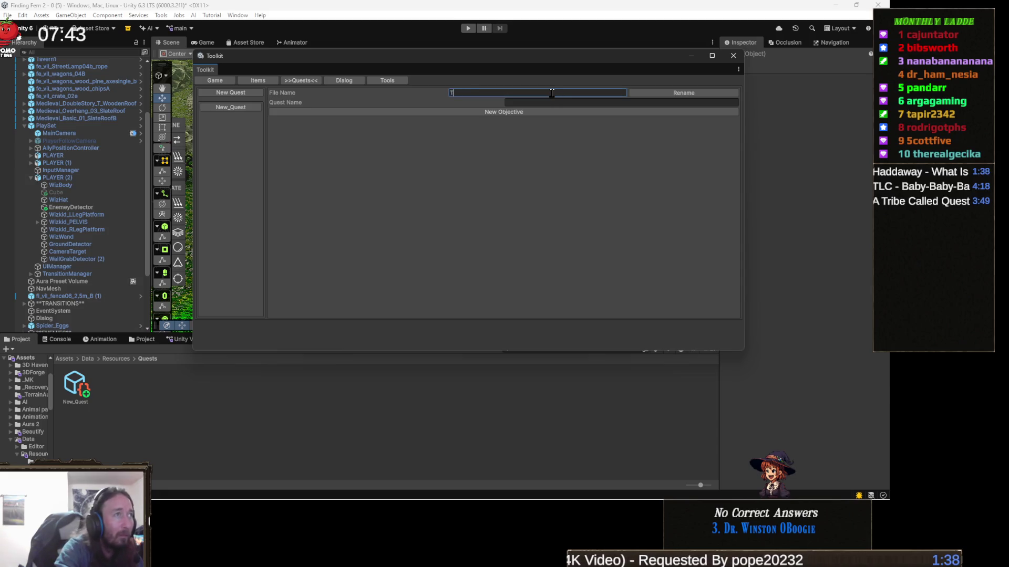
pyautogui.write('estQuest')
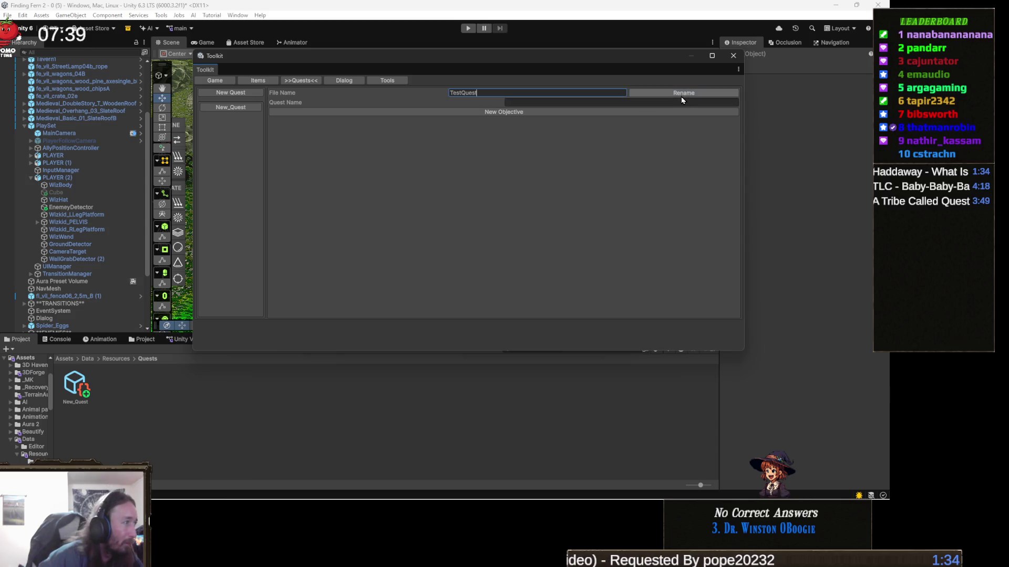
# Read the InvalidCastException details in the Console, then return to Visual Studio.
pyautogui.click(60, 340)
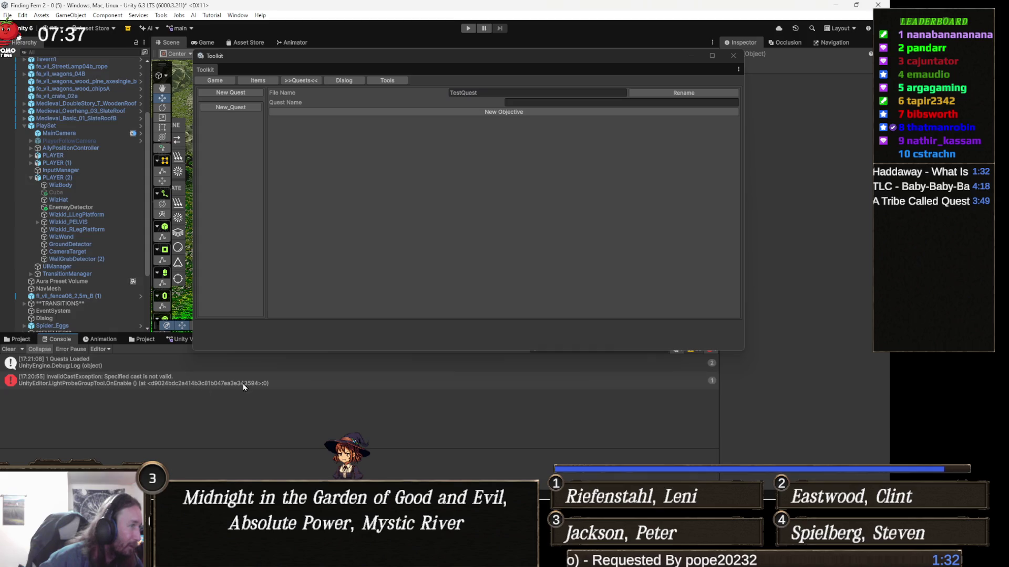
pyautogui.click(184, 383)
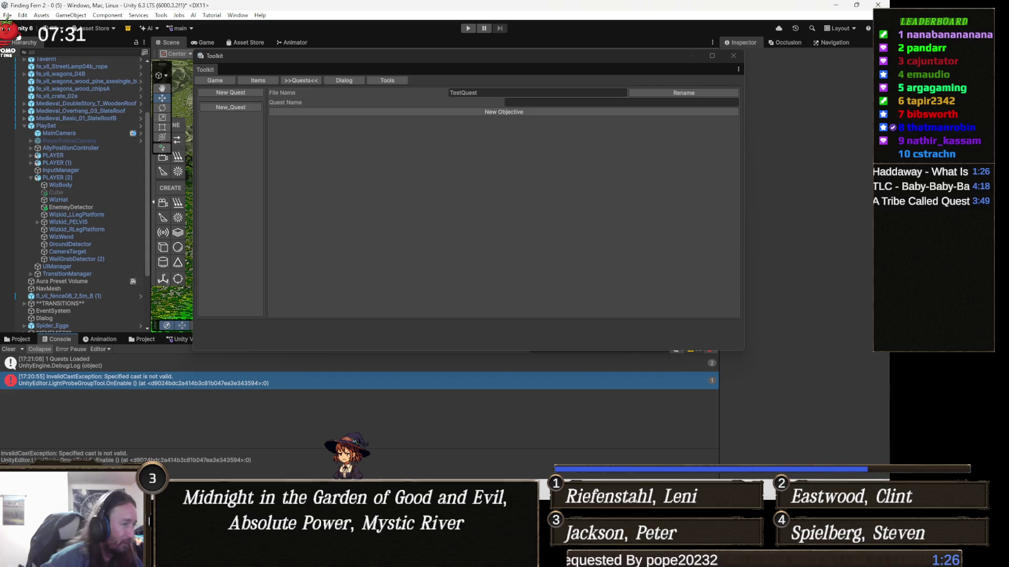
pyautogui.hotkey('alt', 'Tab')
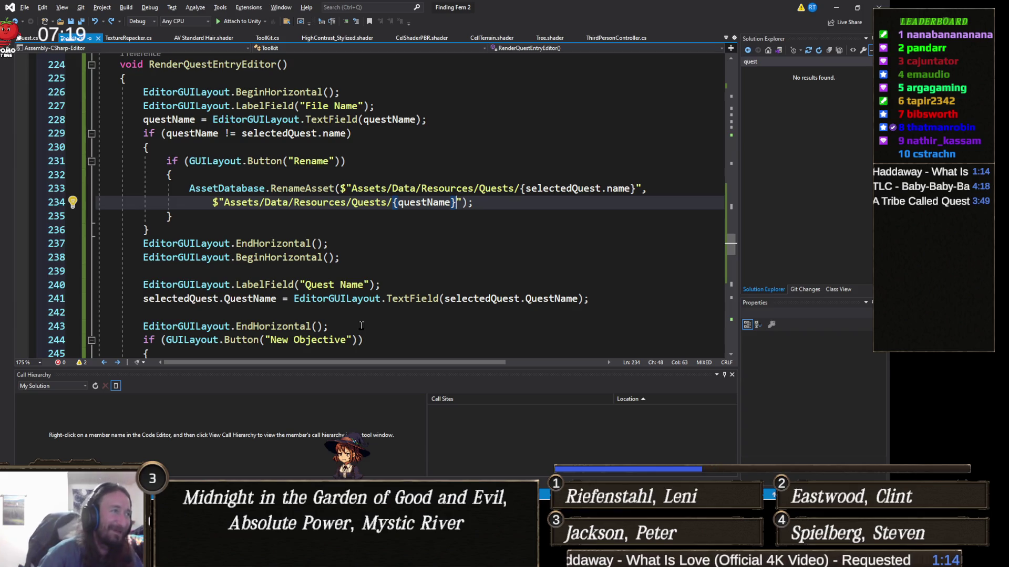
# Append '.asset' to both the new and old RenameAsset path strings.
pyautogui.press('Down')
pyautogui.press('Down')
pyautogui.press('Up')
pyautogui.press('Up')
pyautogui.write('.asset')
pyautogui.click(631, 189)
pyautogui.write('.asset')
pyautogui.click(452, 258)
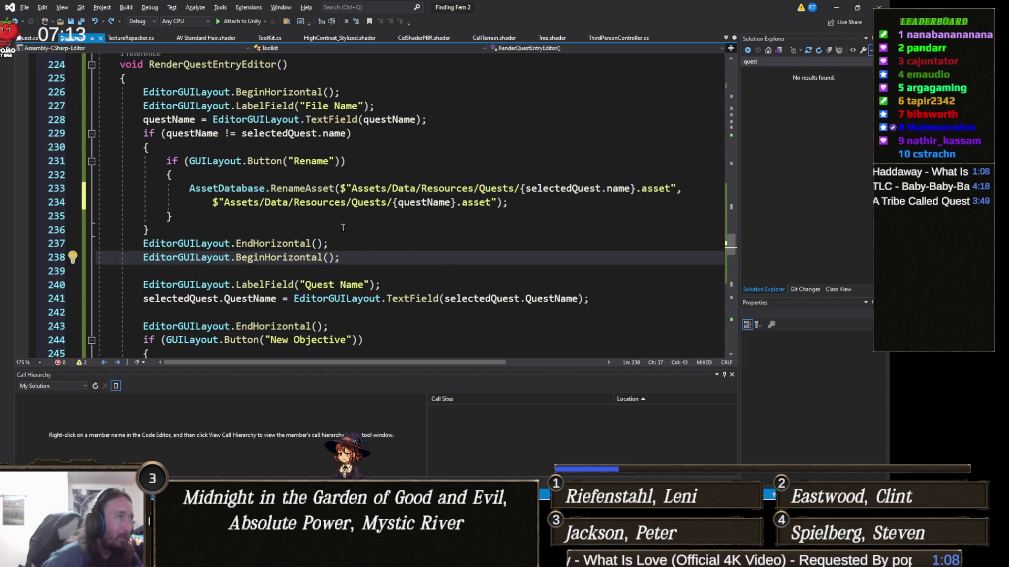
pyautogui.moveTo(294, 189)
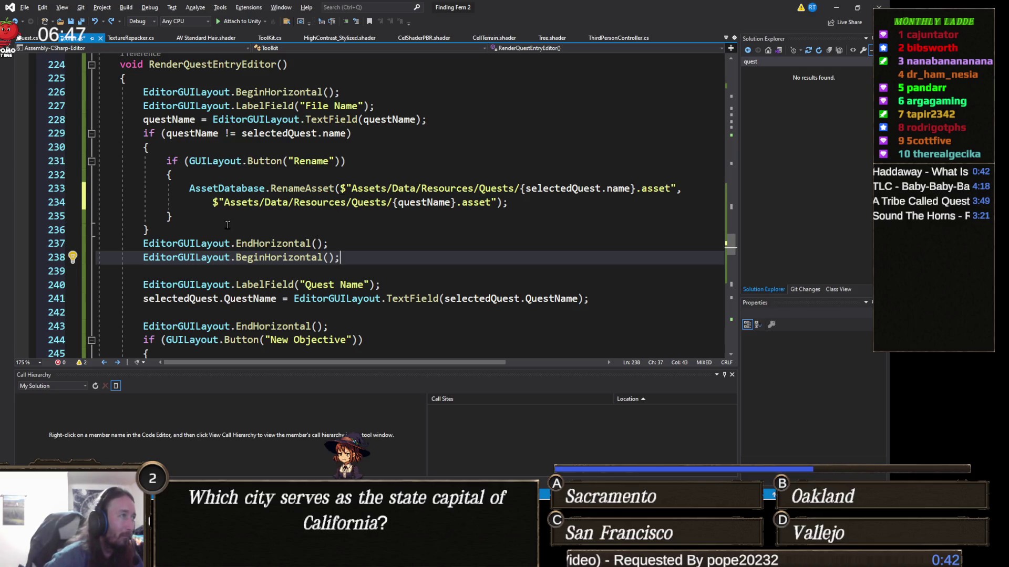
# Add 'selectedQuest.name = questName;' after the RenameAsset call.
pyautogui.moveTo(513, 199); pyautogui.dragTo(190, 194)
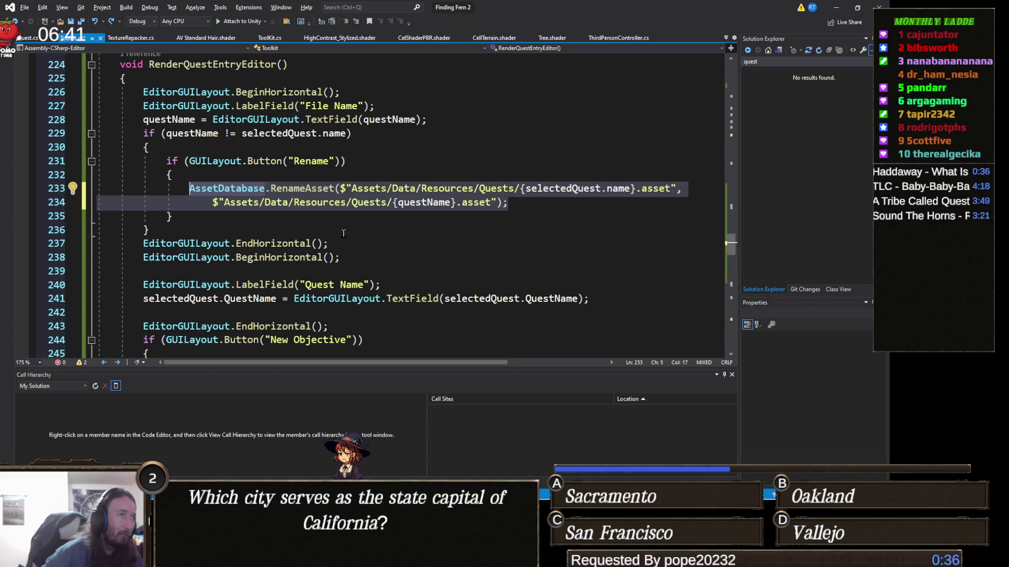
pyautogui.click(558, 203)
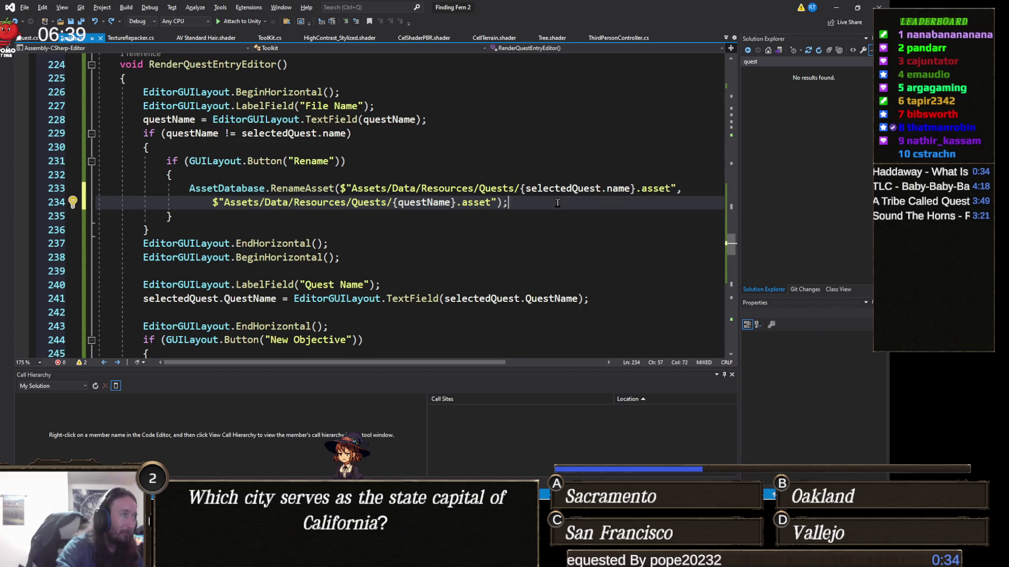
pyautogui.press('Return')
pyautogui.write('selectedQuest.')
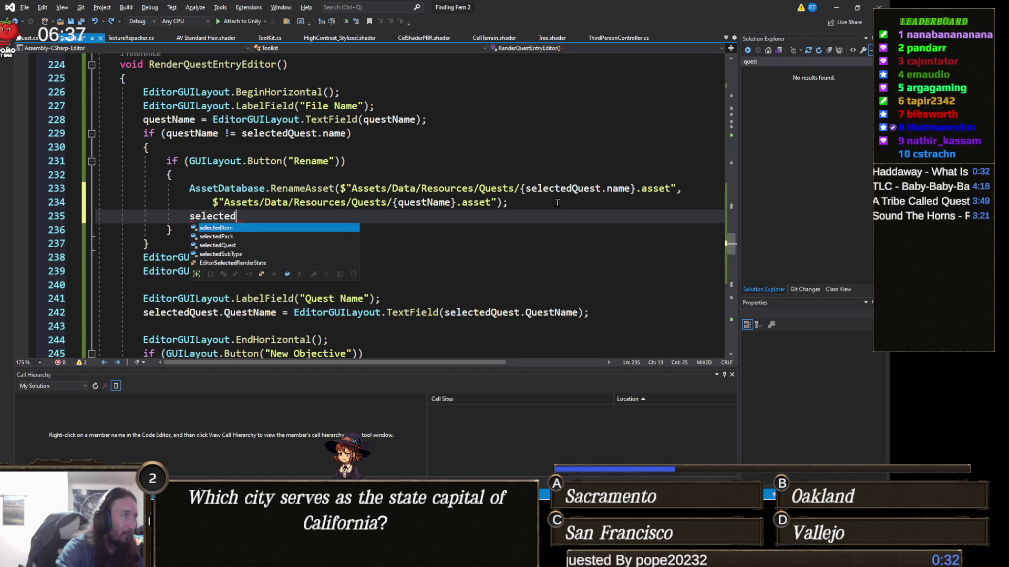
pyautogui.press('BackSpace')
pyautogui.write('n')
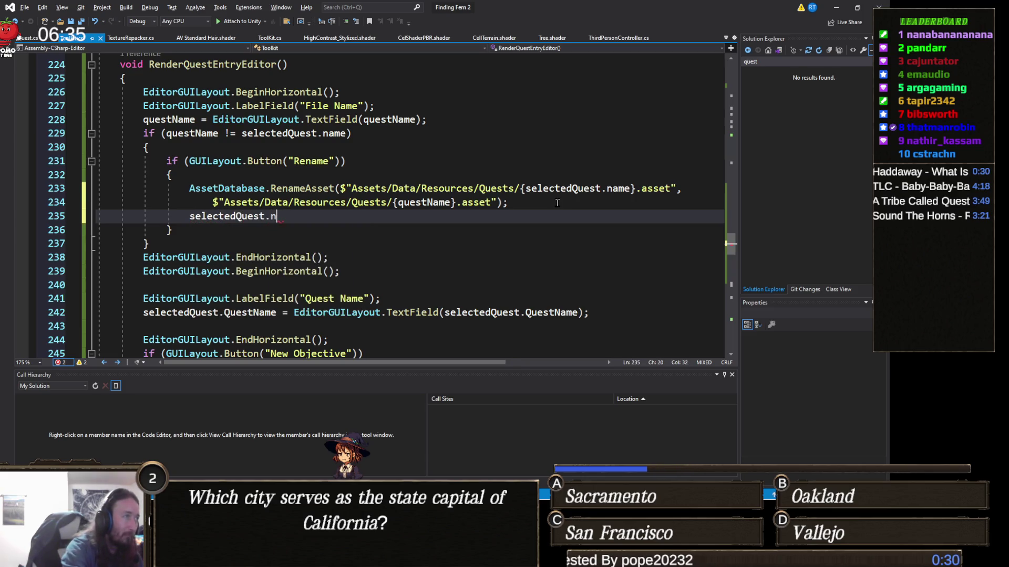
pyautogui.write('ame = questName;')
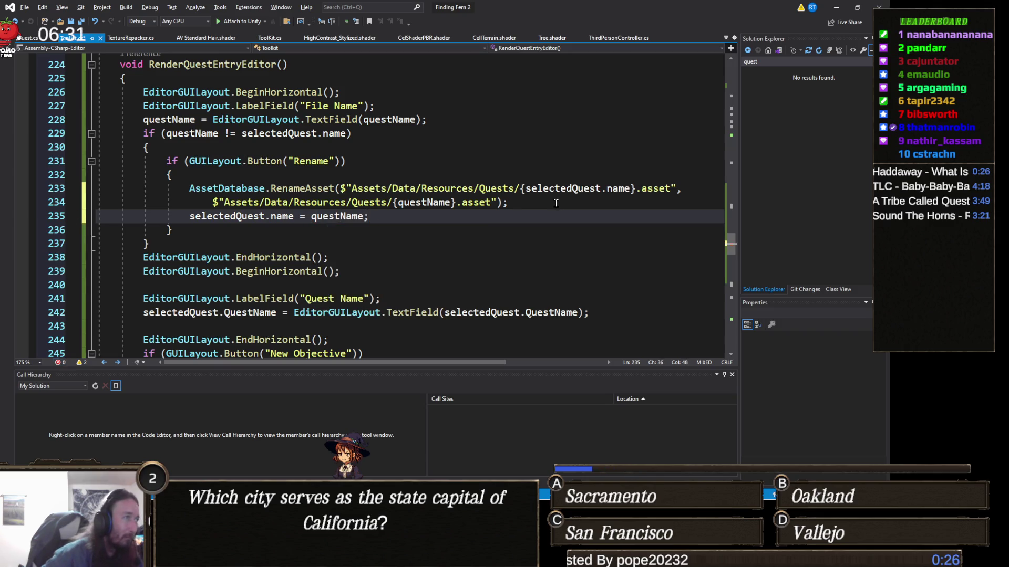
pyautogui.click(295, 274)
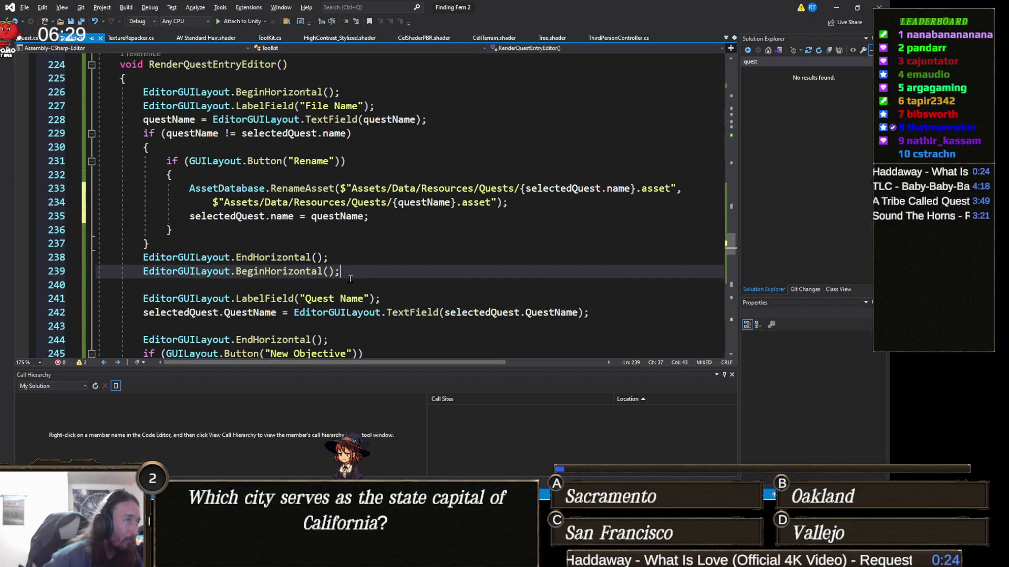
# Add 'EditorUtility.SetDirty(selectedQuest);' below it, save Toolkit.cs, and return to Unity.
pyautogui.click(479, 220)
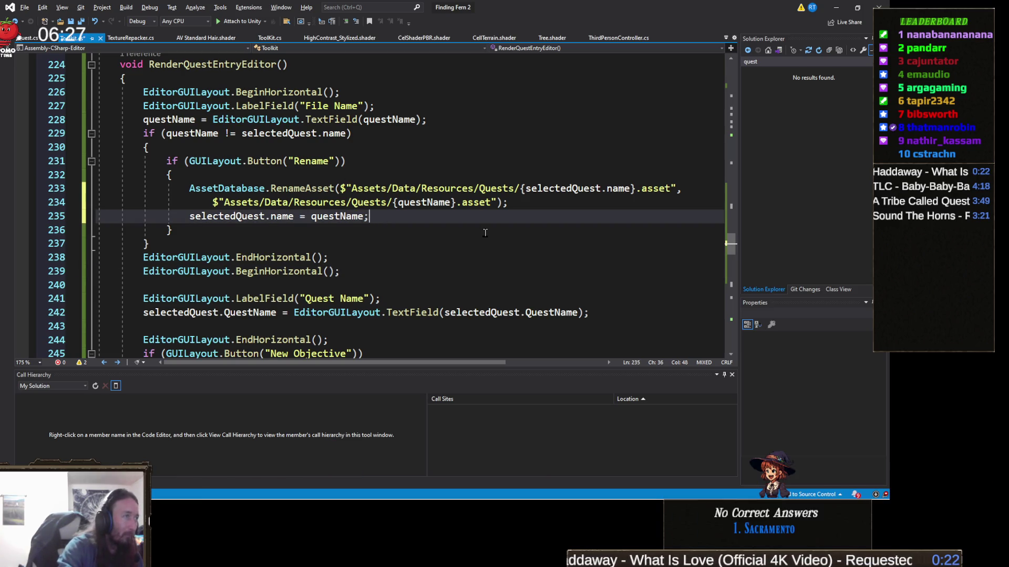
pyautogui.press('Return')
pyautogui.write('Edit')
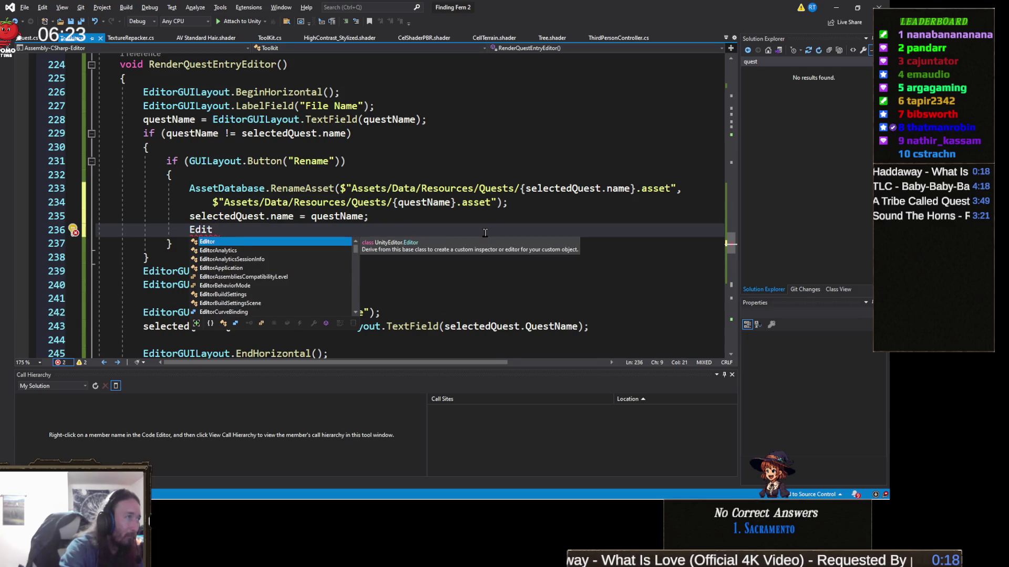
pyautogui.write('orUtility.setd')
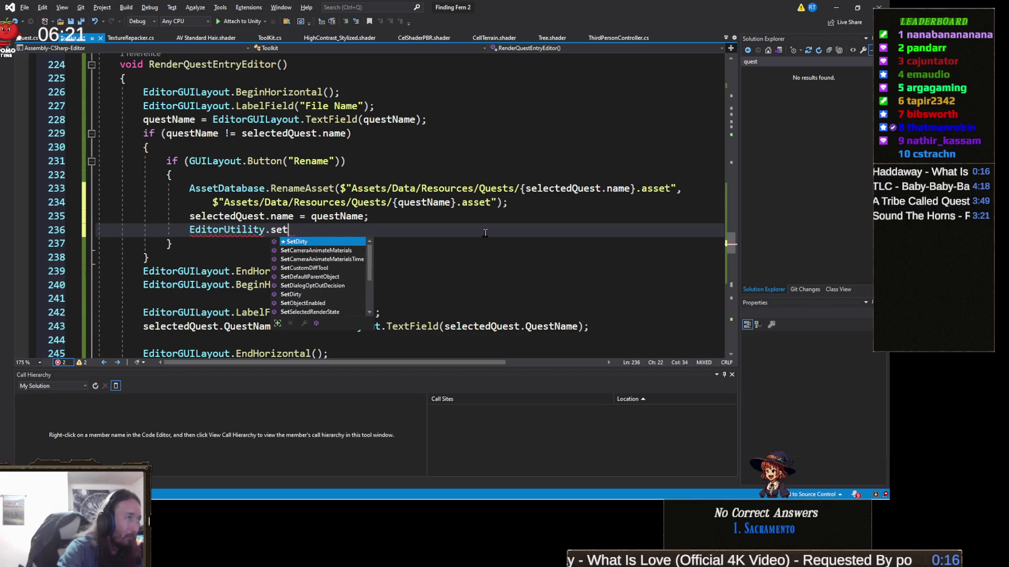
pyautogui.press('Tab')
pyautogui.write('(sele')
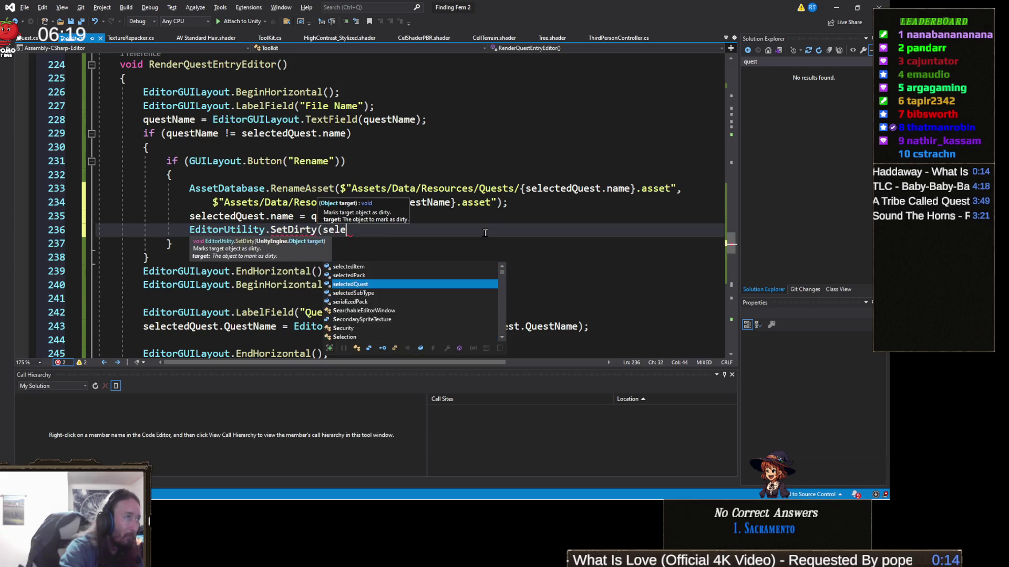
pyautogui.write('ctedQuest);')
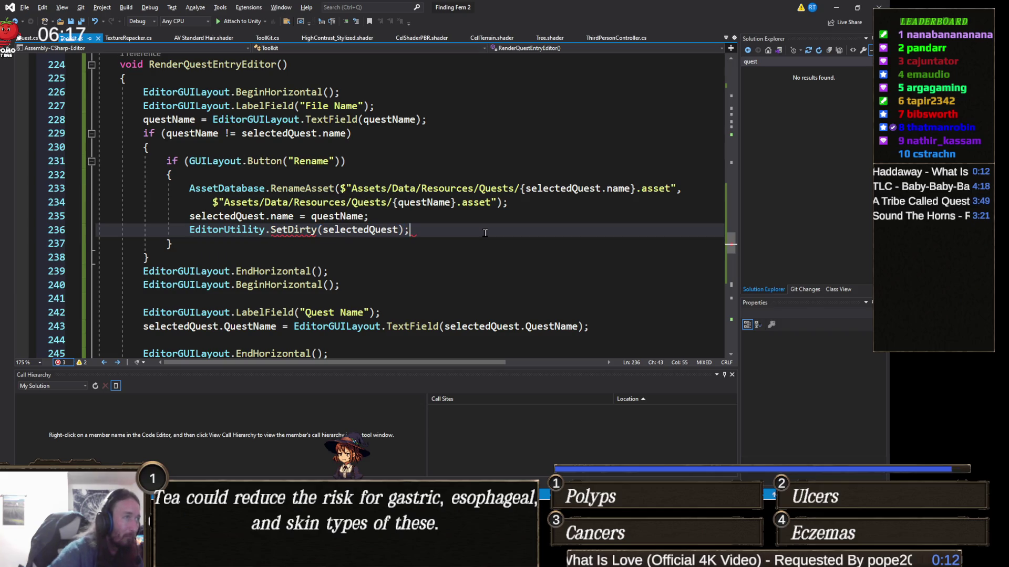
pyautogui.hotkey('ctrl', 's')
pyautogui.hotkey('alt', 'Tab')
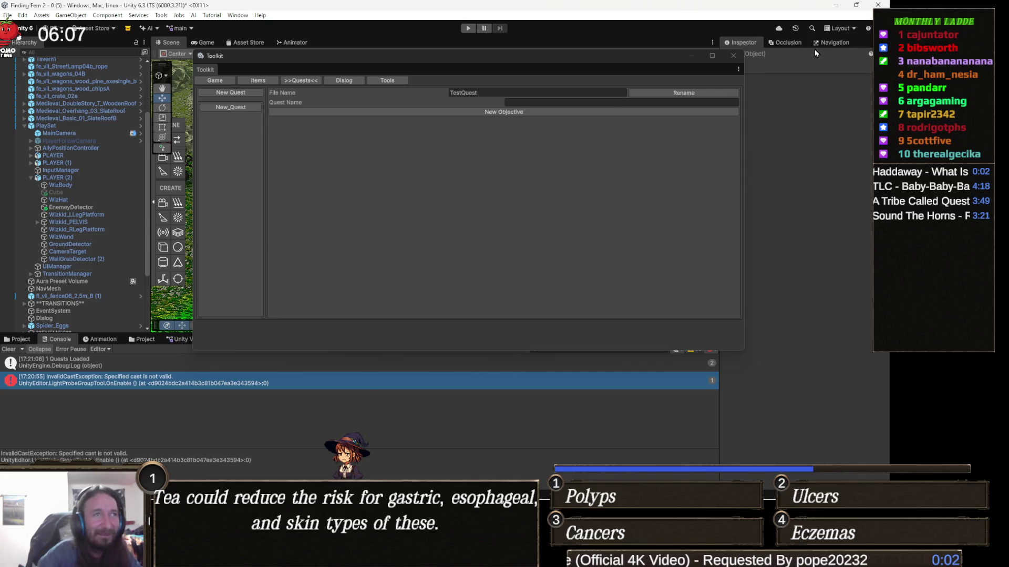
# Clear the Console and reopen Tools > Toolkit on its Quests tab with New_Quest selected.
pyautogui.click(734, 55)
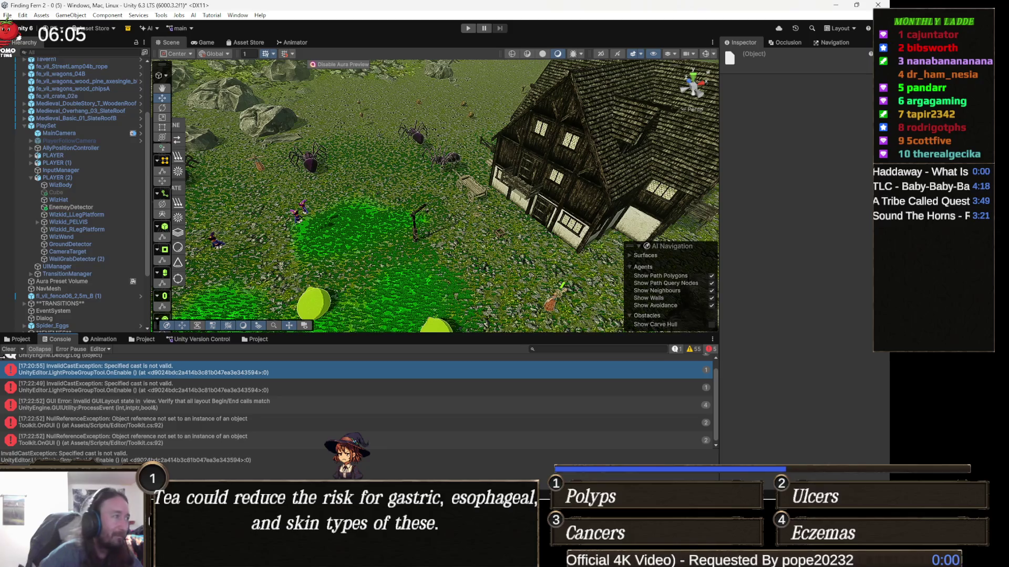
pyautogui.click(9, 349)
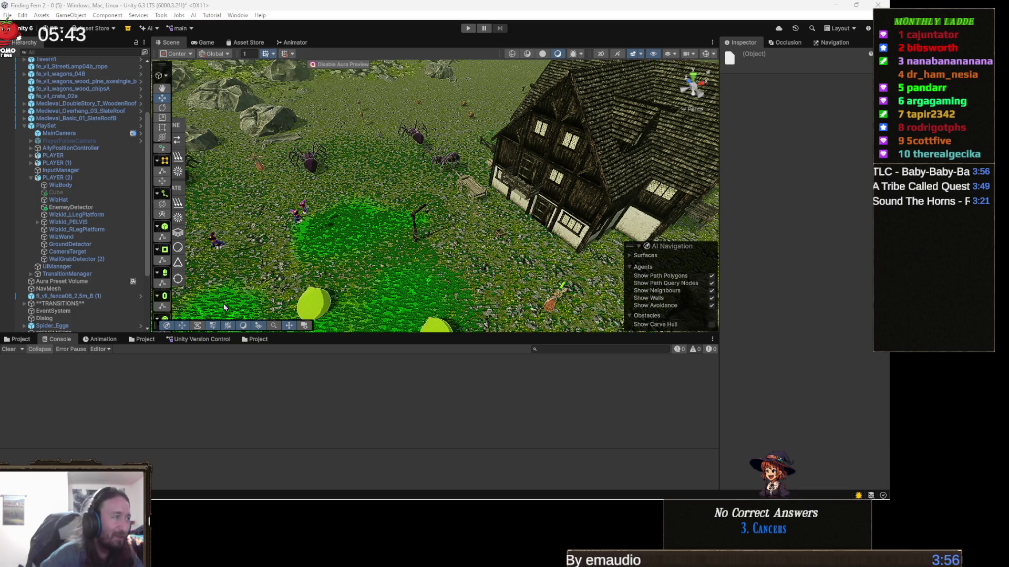
pyautogui.click(159, 15)
pyautogui.click(177, 163)
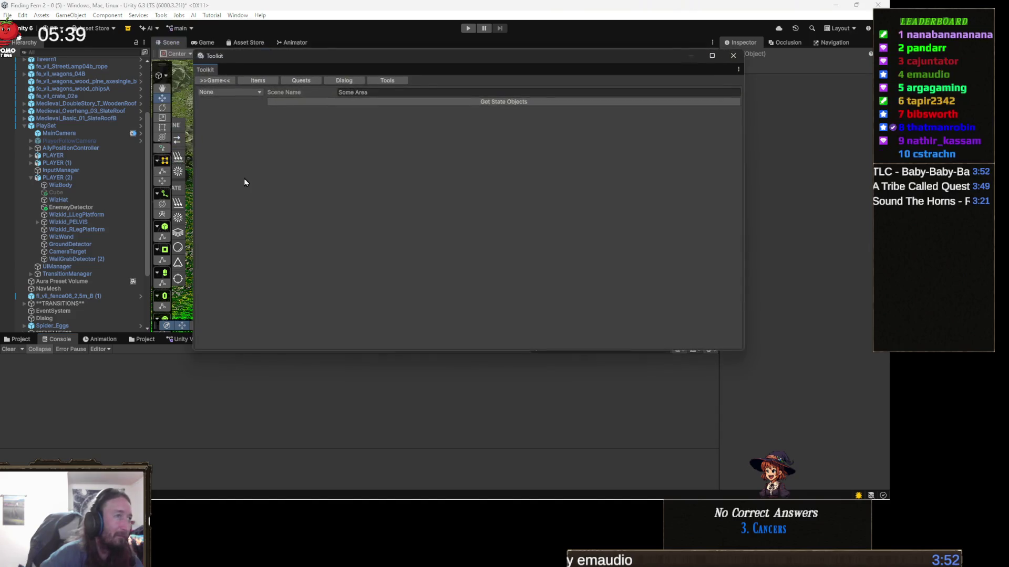
pyautogui.click(300, 80)
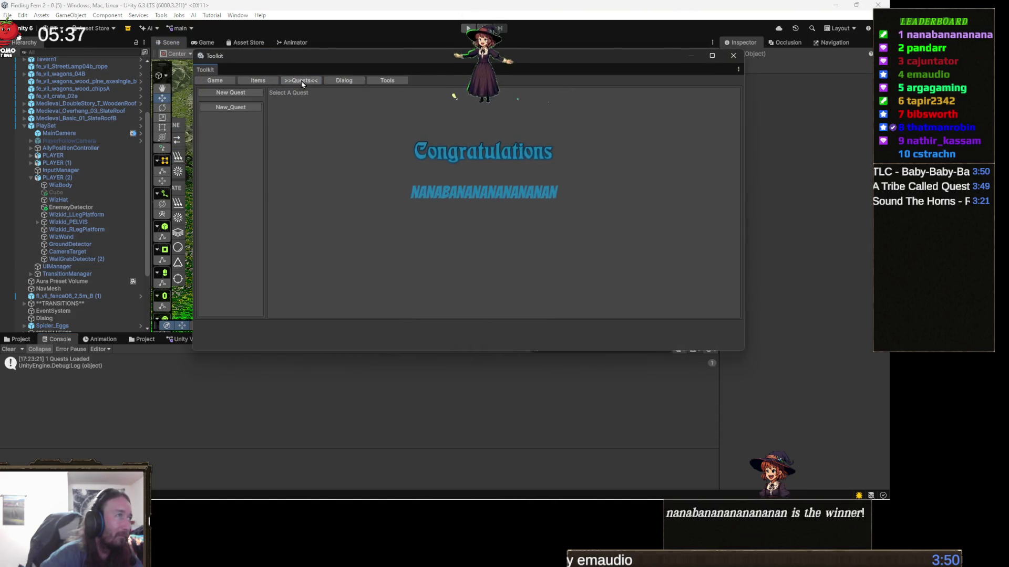
pyautogui.click(241, 112)
# Rename the quest New_Quest to TestQuest through the Toolkit's File Name field.
pyautogui.click(550, 96)
pyautogui.write('T')
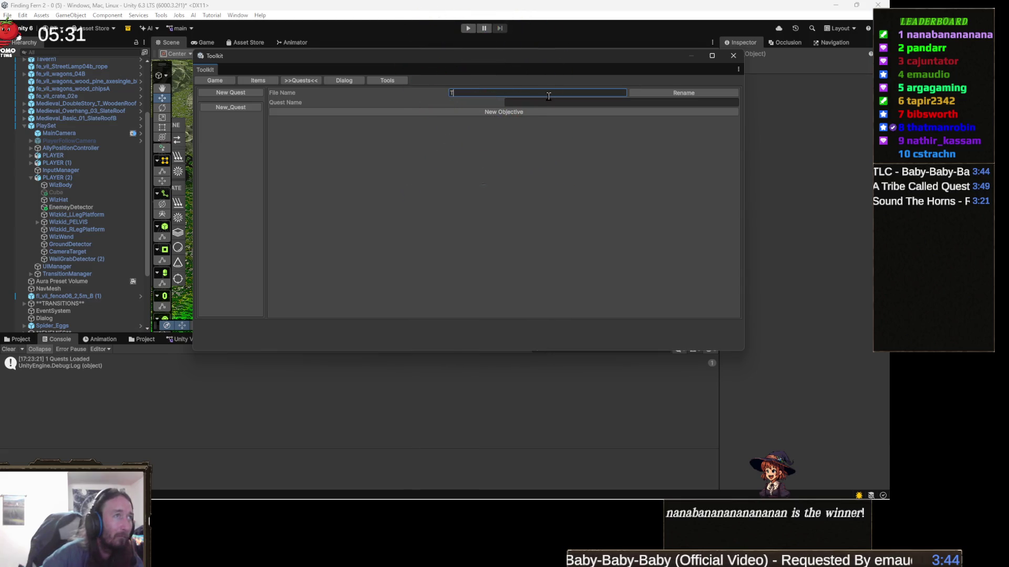
pyautogui.write('estQ')
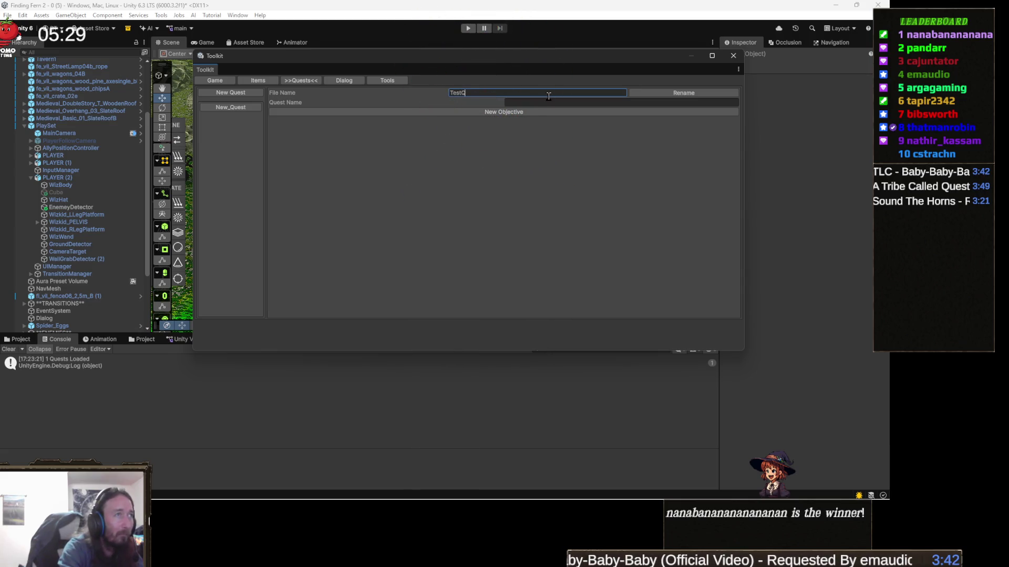
pyautogui.write('uest')
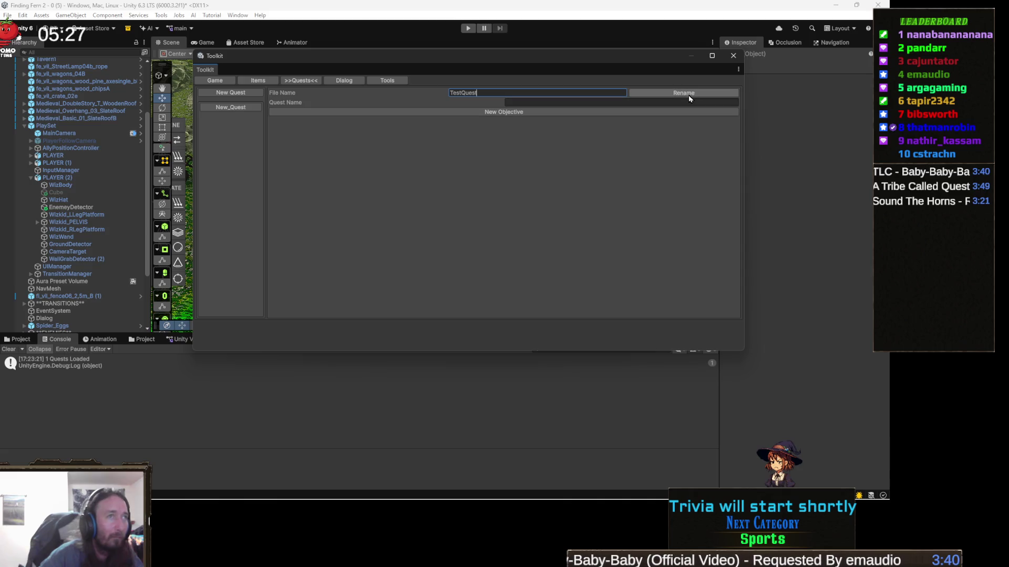
pyautogui.click(689, 95)
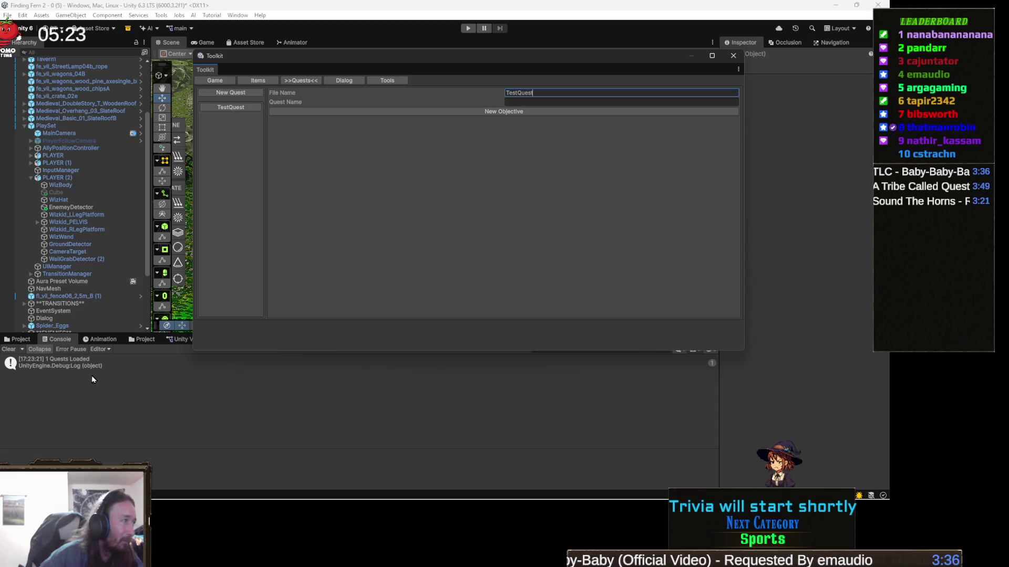
# Inspect the asset in the Quests folder, which still carries the New_Quest filename.
pyautogui.click(24, 340)
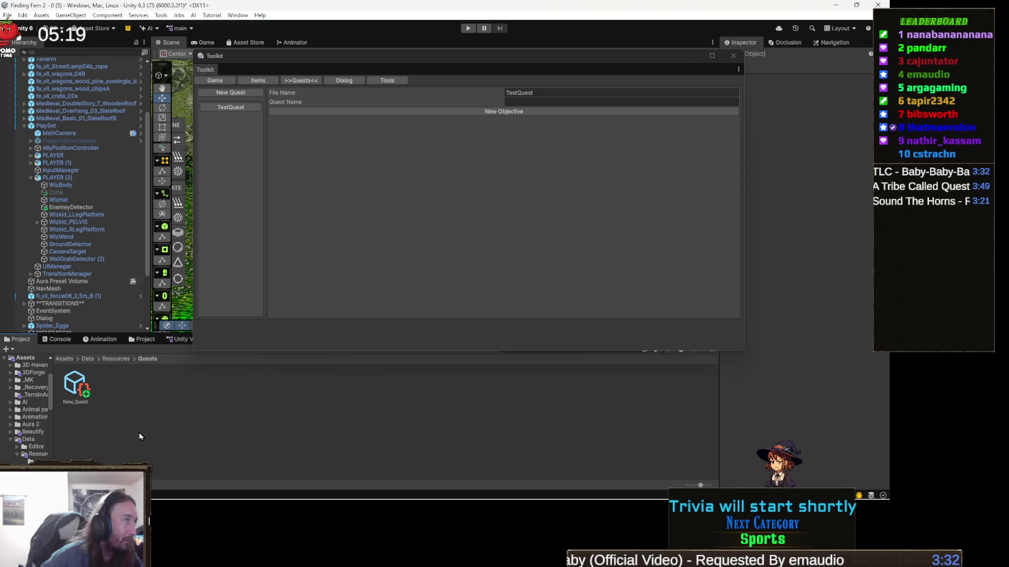
pyautogui.click(86, 388)
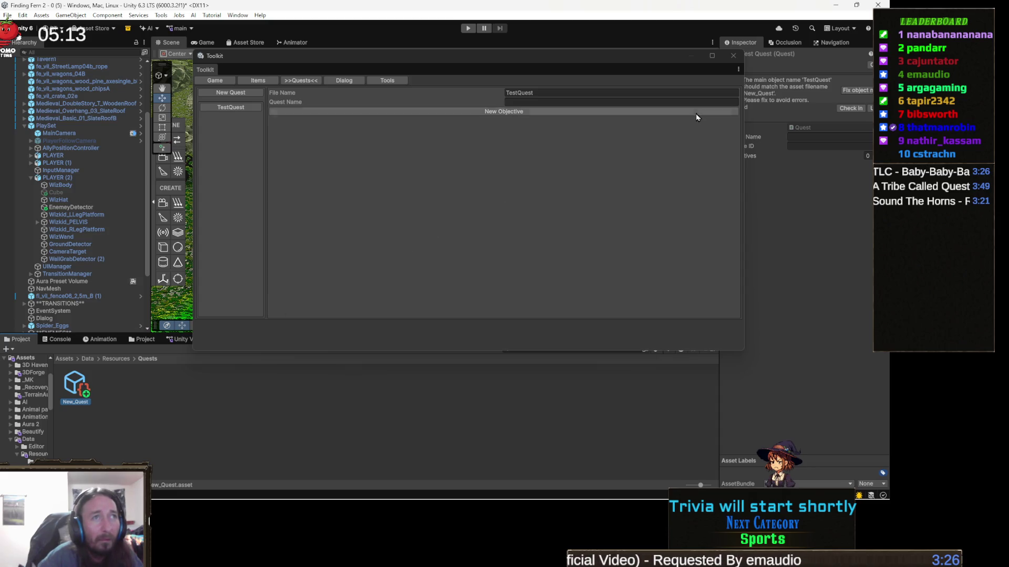
pyautogui.moveTo(645, 55)
pyautogui.mouseDown()
pyautogui.moveTo(558, 58)
pyautogui.moveTo(605, 66)
pyautogui.mouseUp()
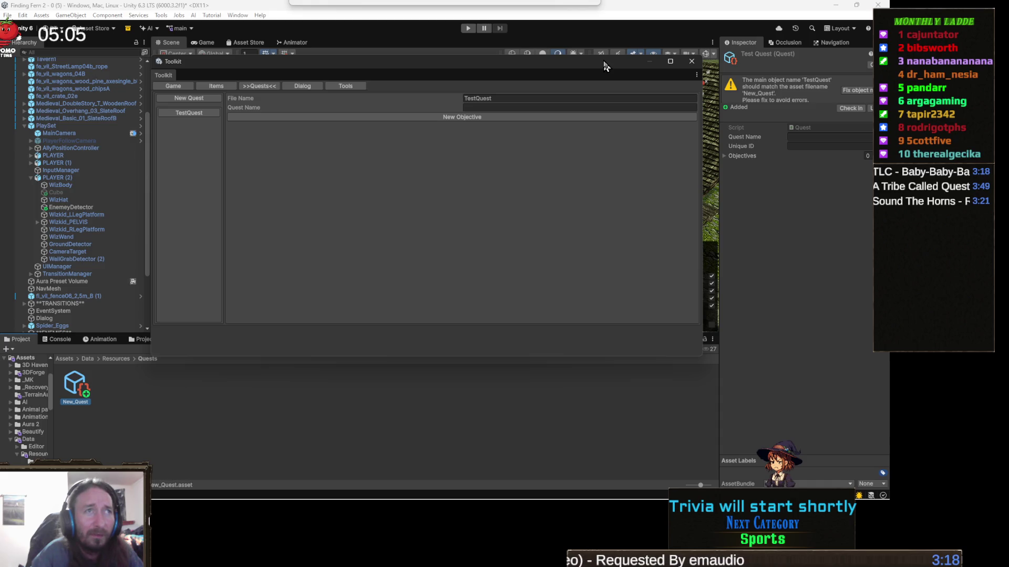
pyautogui.moveTo(606, 65); pyautogui.dragTo(619, 59)
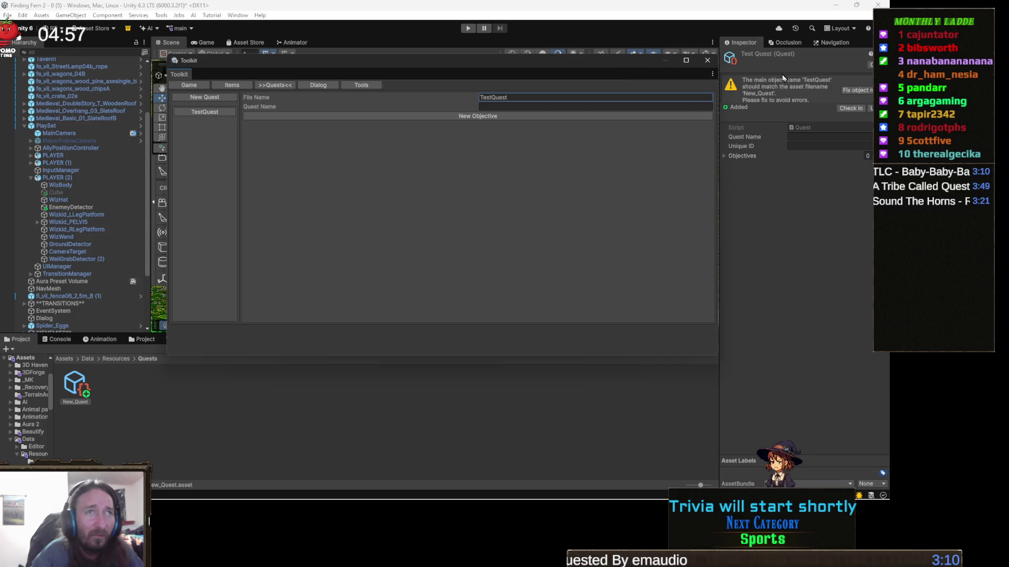
pyautogui.click(768, 167)
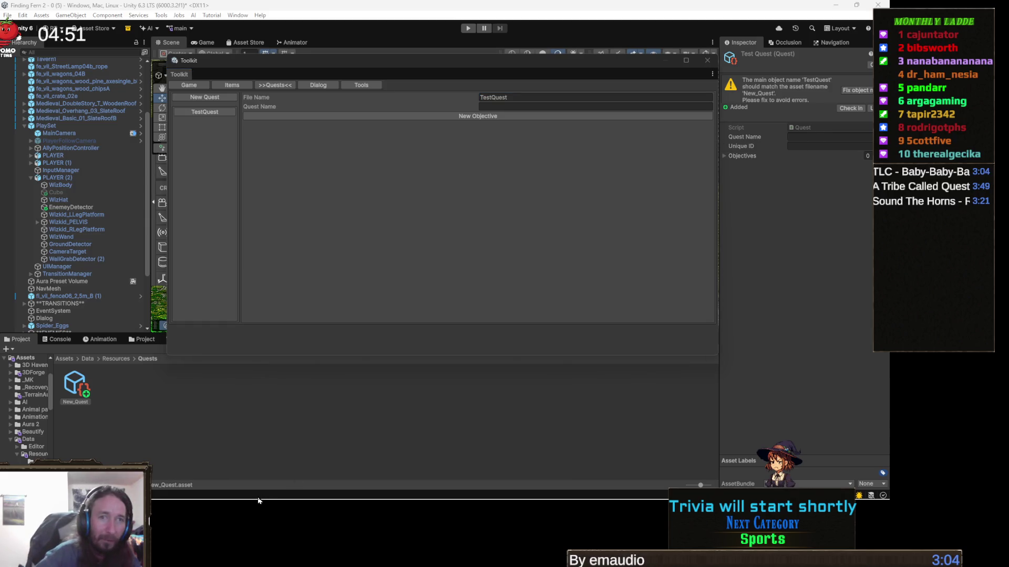
pyautogui.moveTo(165, 497)
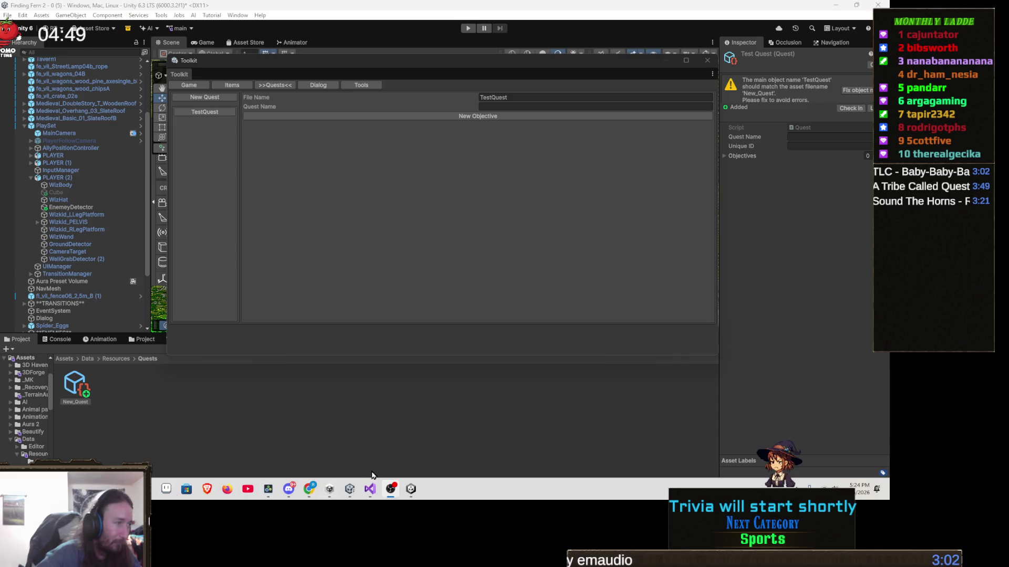
pyautogui.click(368, 494)
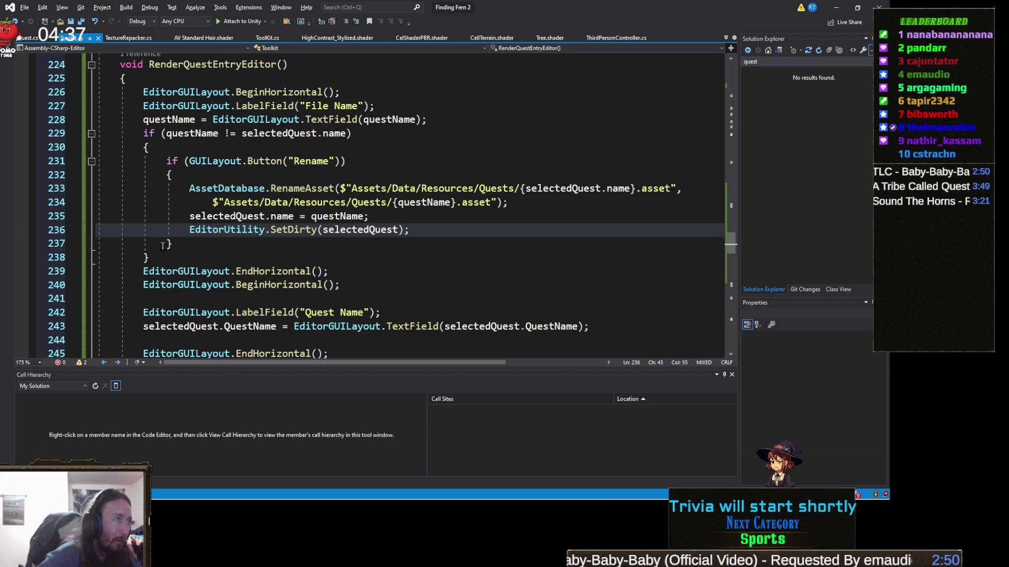
# Add a new line 233 starting Debug.Log(AssetDatabase.AssetPathExists( before the rename call.
pyautogui.click(268, 179)
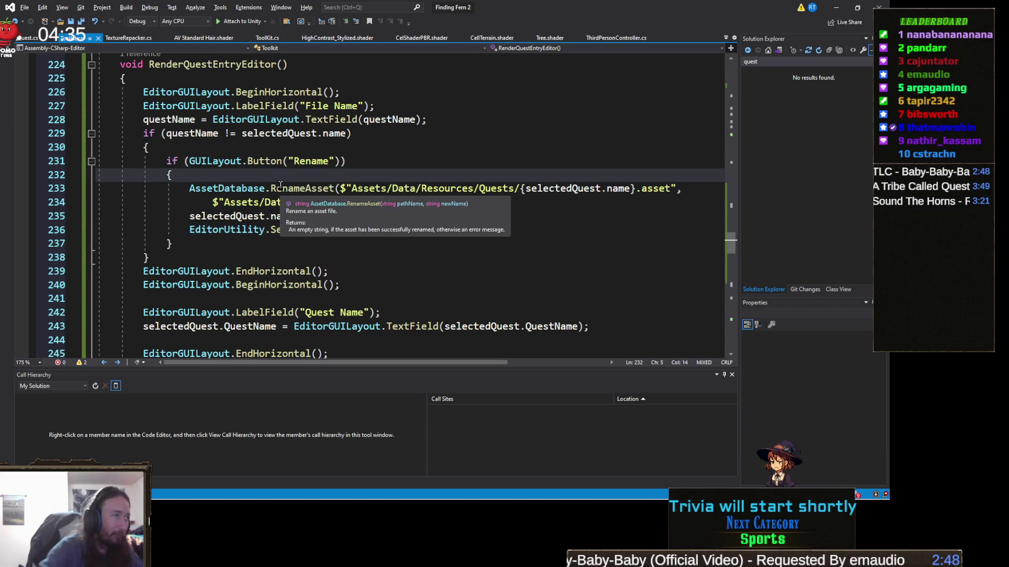
pyautogui.press('Return')
pyautogui.write('Debug.Log')
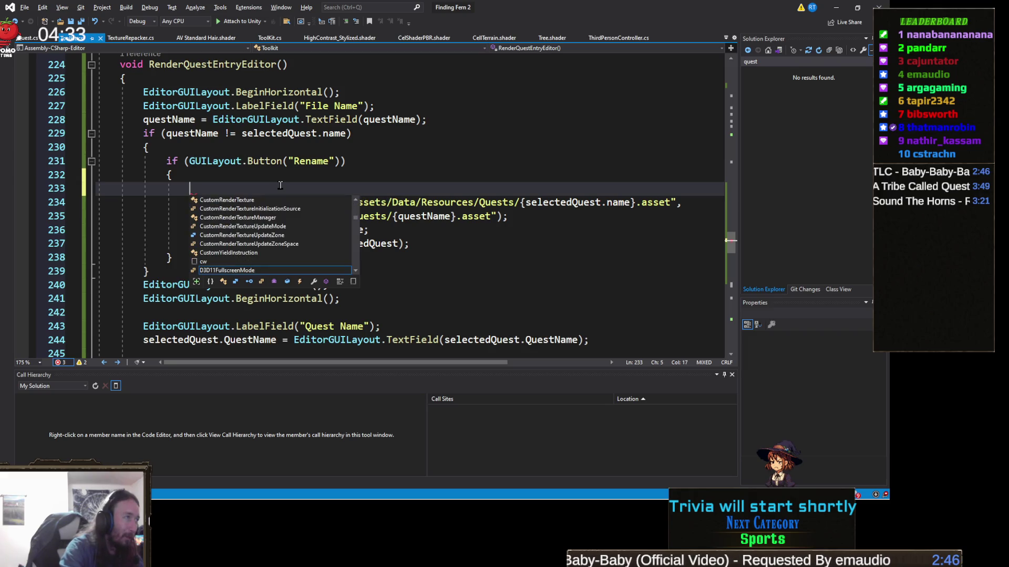
pyautogui.write('(')
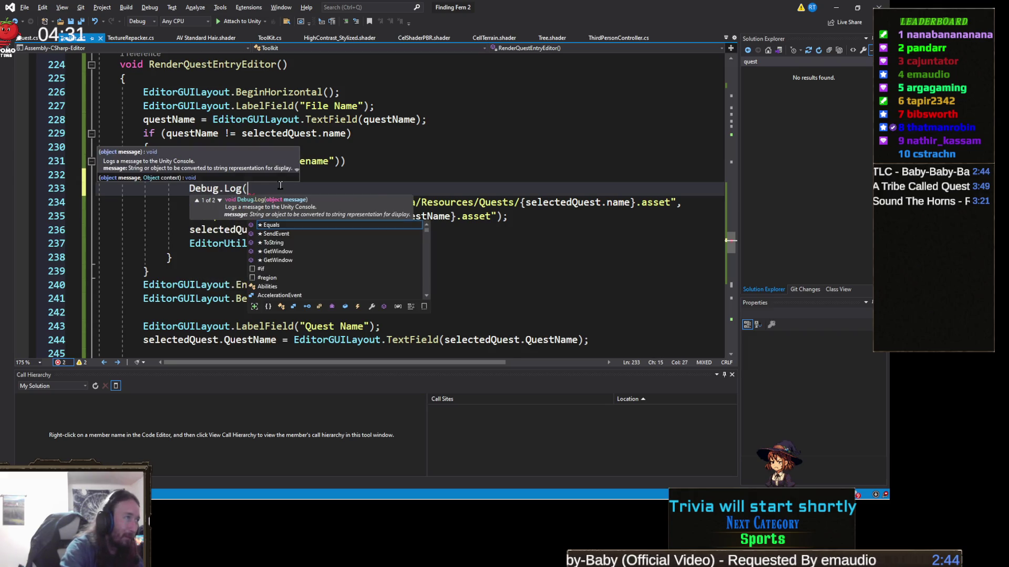
pyautogui.write('AssetDatabase.exis')
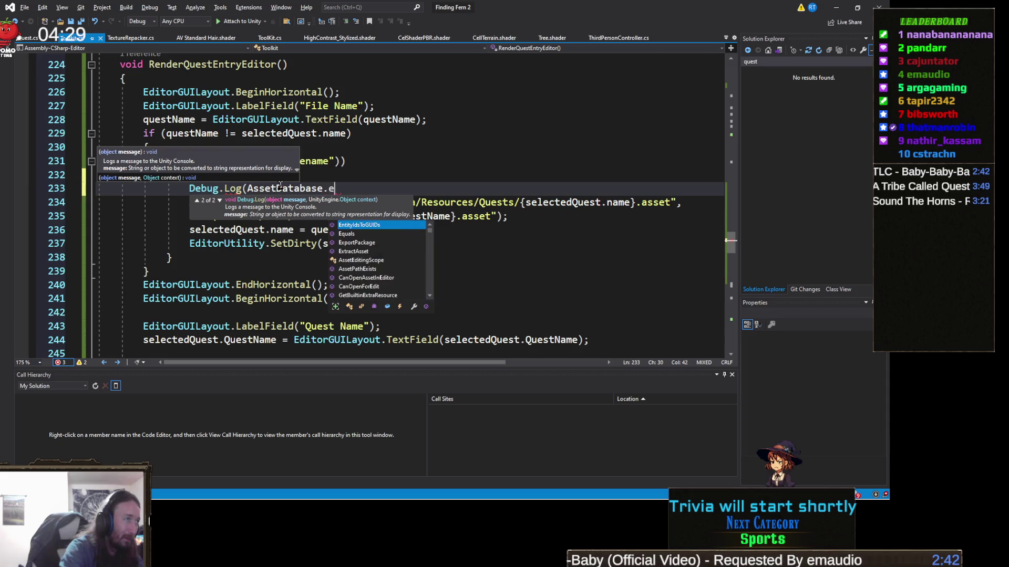
pyautogui.press('Tab')
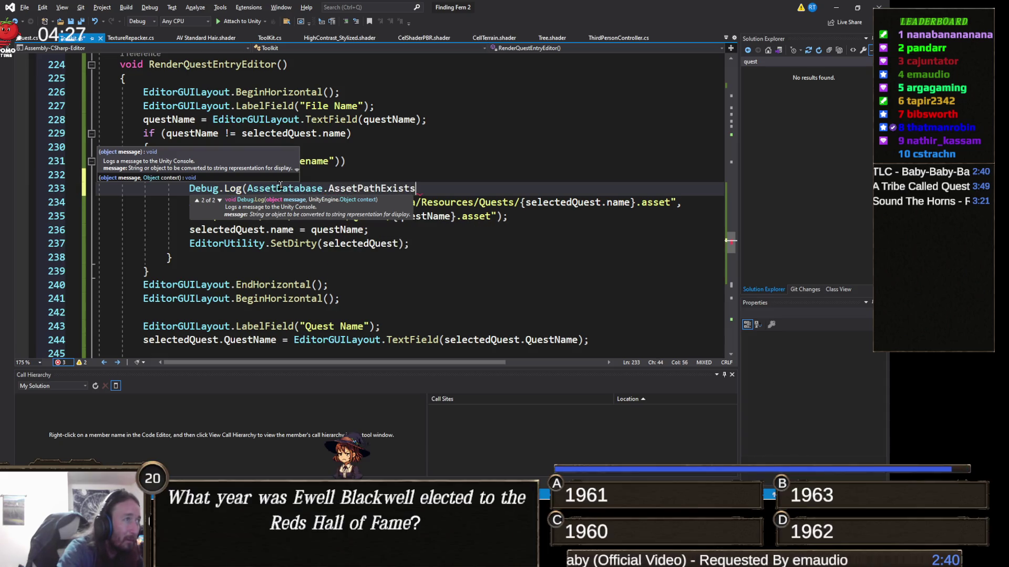
pyautogui.write('(')
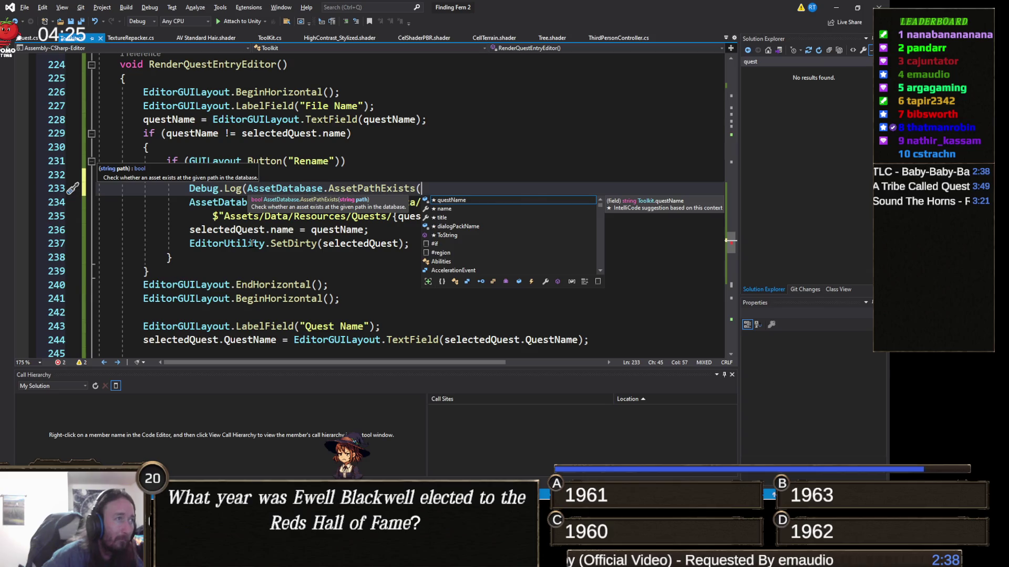
pyautogui.click(282, 229)
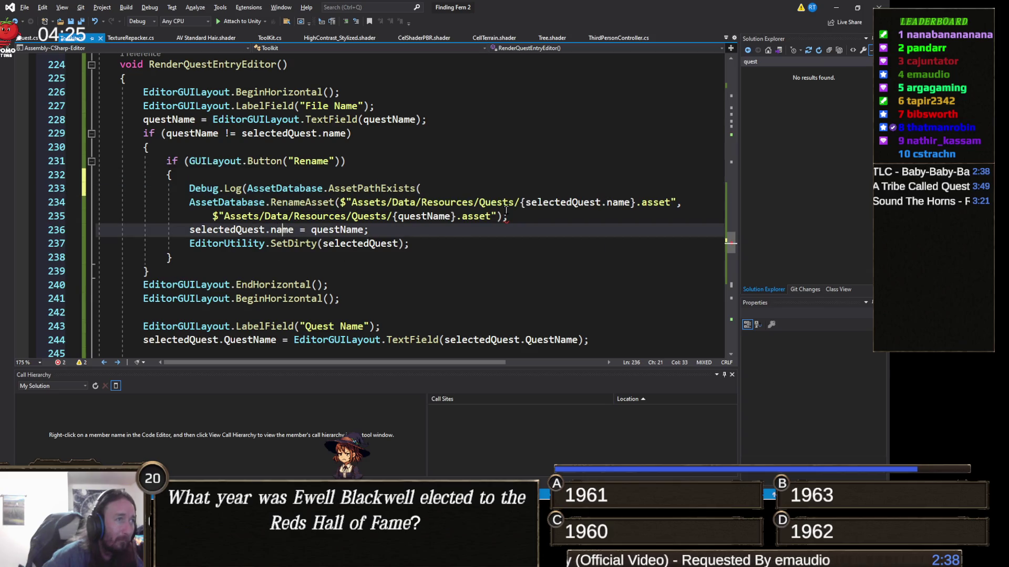
# Copy the old asset path string from line 234 into the AssetPathExists call.
pyautogui.click(634, 203)
pyautogui.click(676, 203)
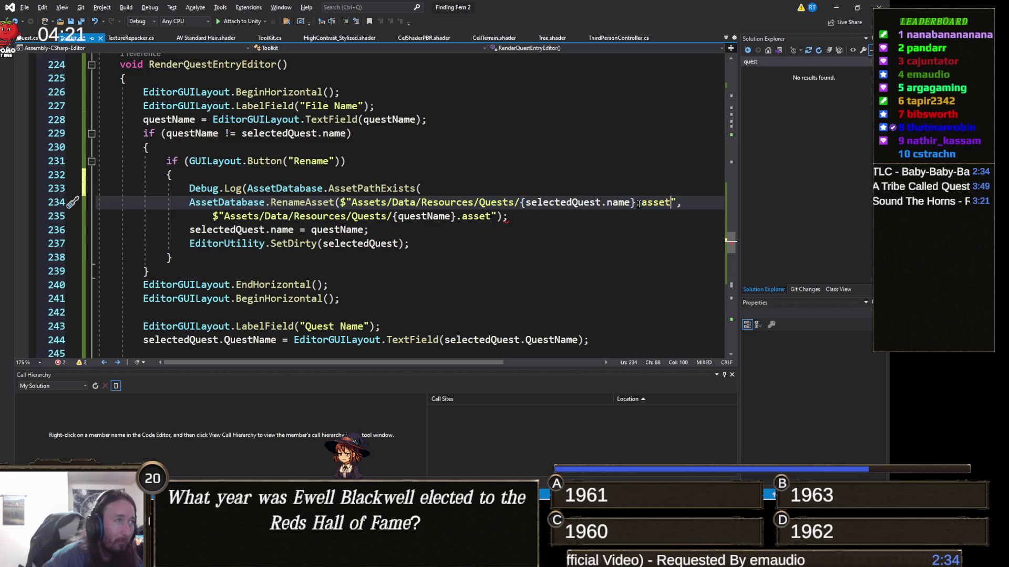
pyautogui.hotkey('shift', 'Left')
pyautogui.hotkey('shift', 'Left')
pyautogui.hotkey('shift', 'Left')
pyautogui.moveTo(676, 203); pyautogui.dragTo(338, 203)
pyautogui.hotkey('ctrl', 'c')
pyautogui.click(468, 188)
pyautogui.hotkey('ctrl', 'v')
pyautogui.write(');')
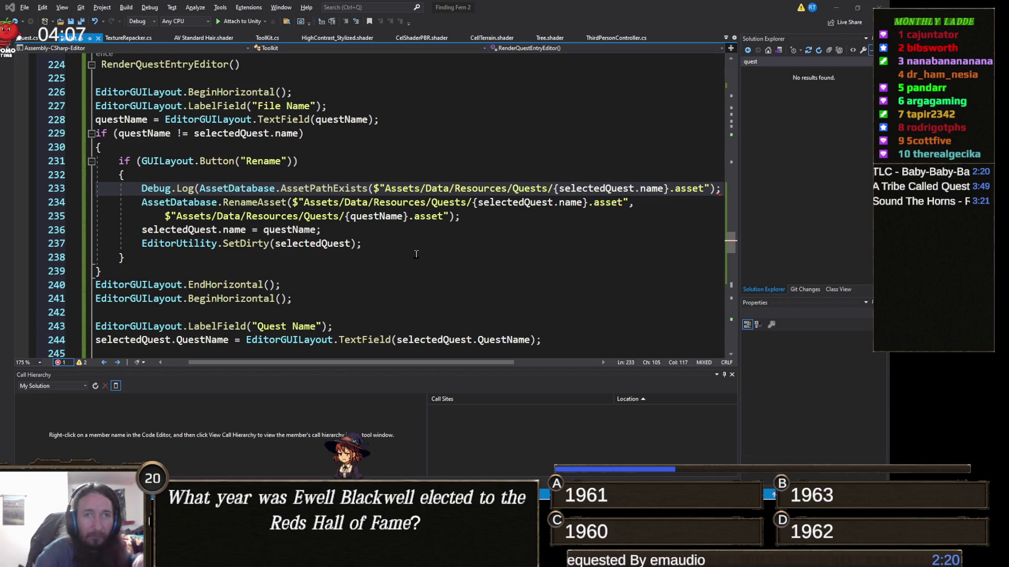
pyautogui.click(836, 8)
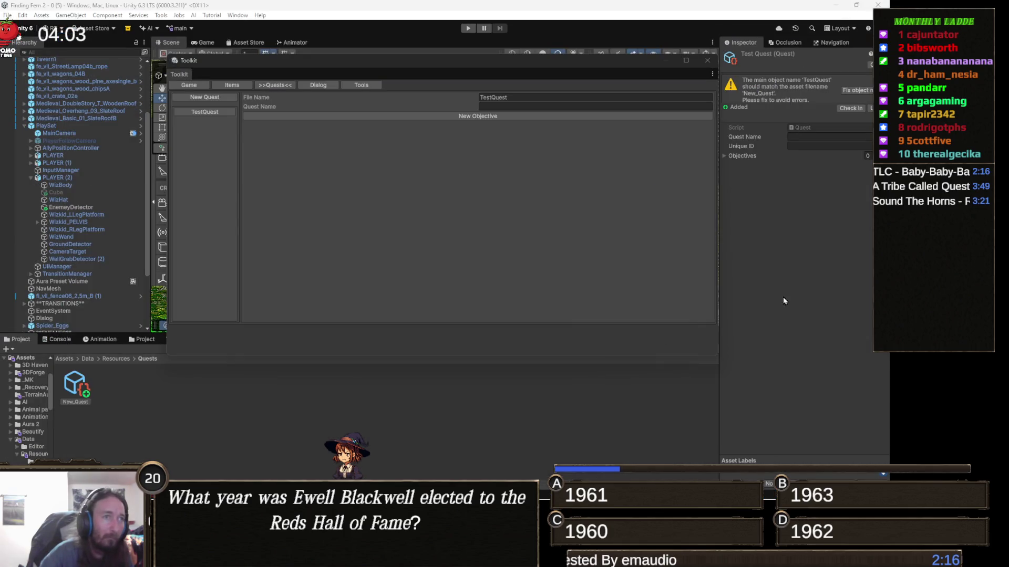
# Close the Toolkit and clear the Console, leaving only the CS1026 ') expected' error.
pyautogui.click(708, 61)
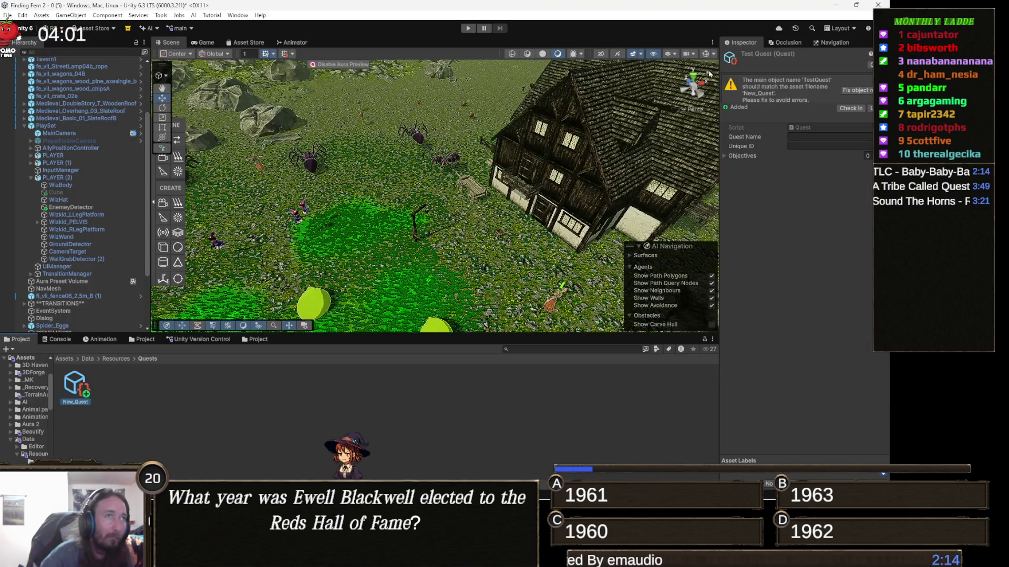
pyautogui.click(61, 339)
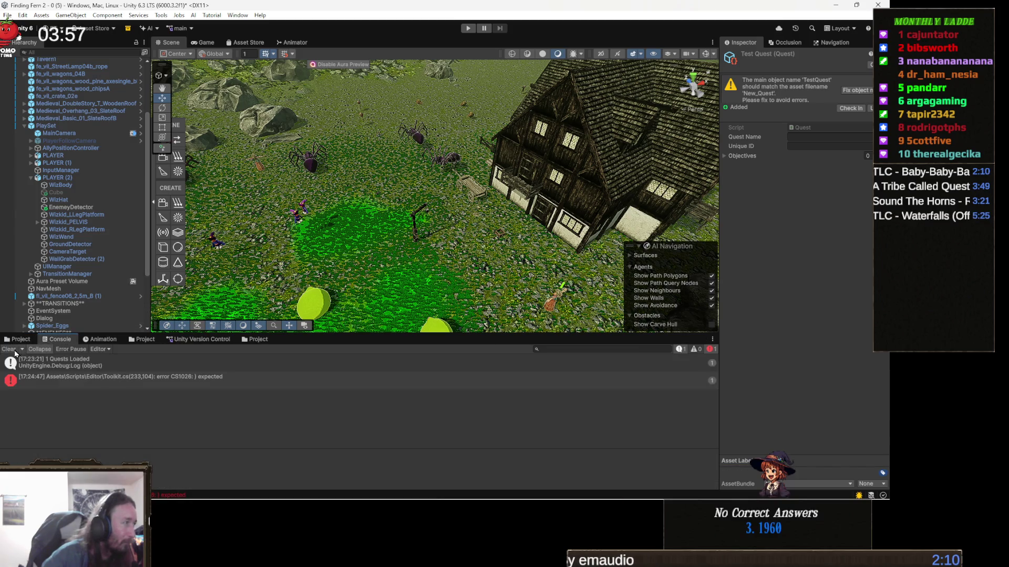
pyautogui.click(8, 349)
# Add the missing ')' before the semicolon on Toolkit.cs line 233.
pyautogui.doubleClick(180, 361)
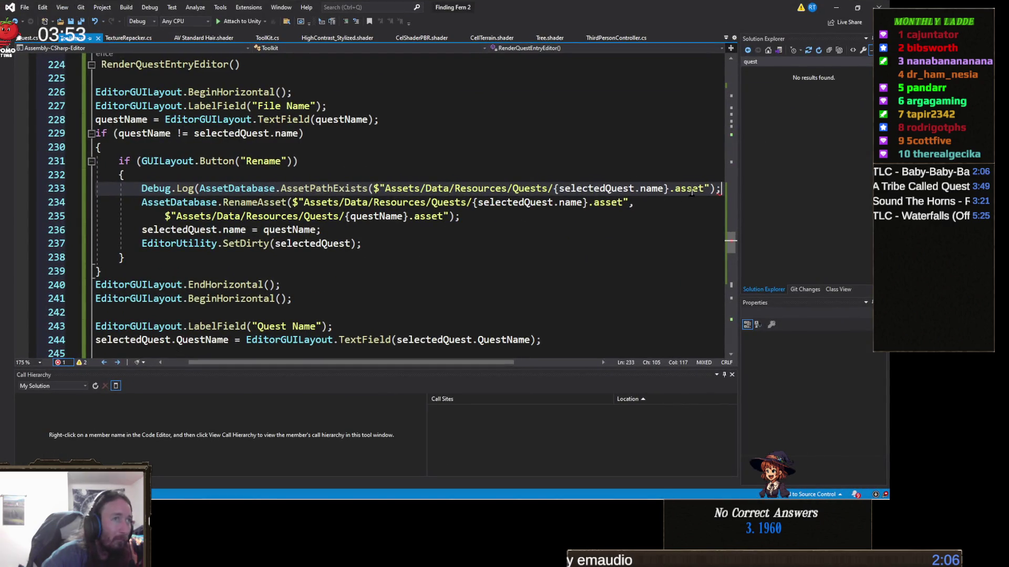
pyautogui.click(713, 188)
pyautogui.write(')')
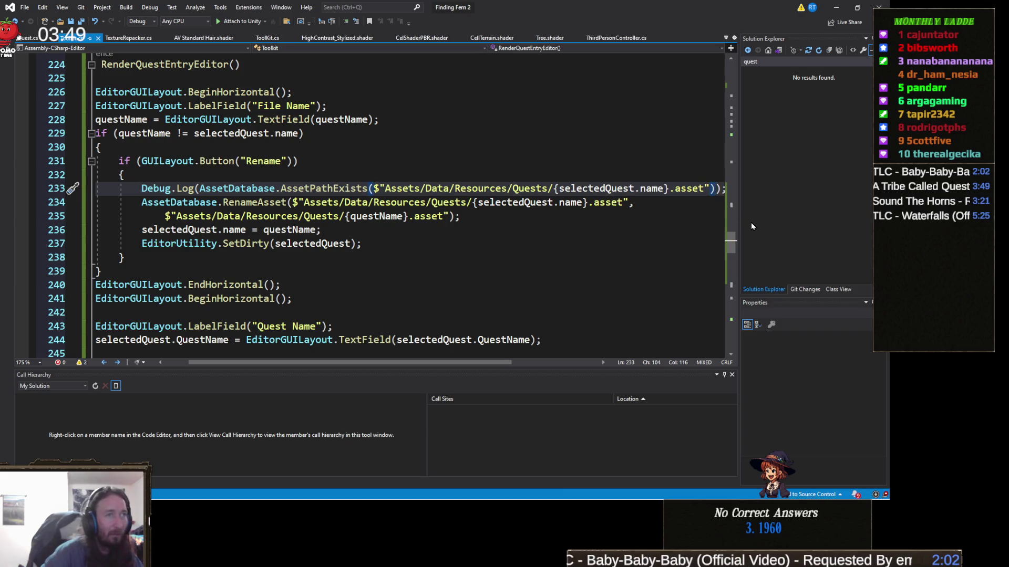
pyautogui.hotkey('alt', 'Tab')
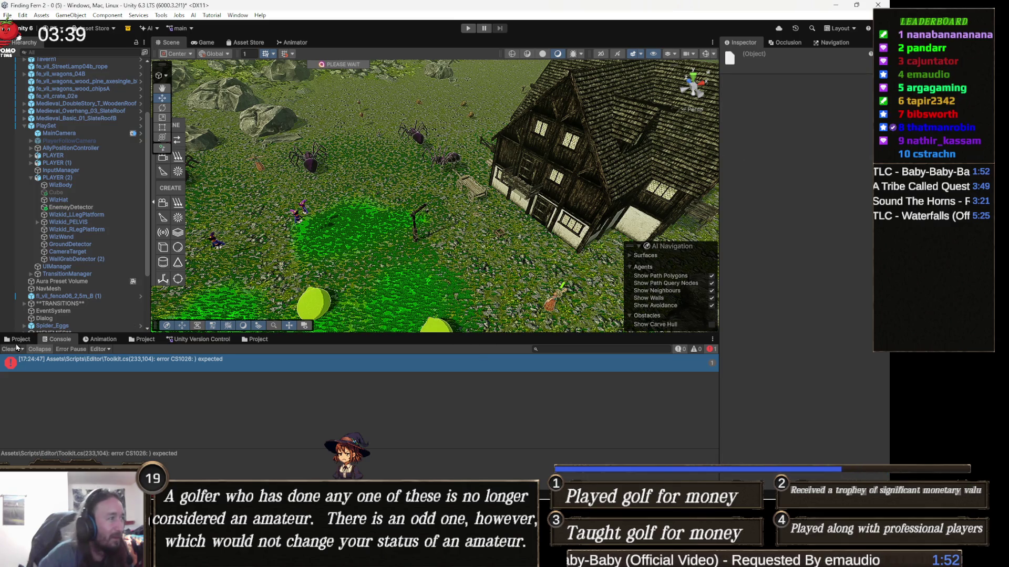
# Clear the Console, reopen the Toolkit's Quests tab and rename TestQuest to Test.
pyautogui.click(9, 349)
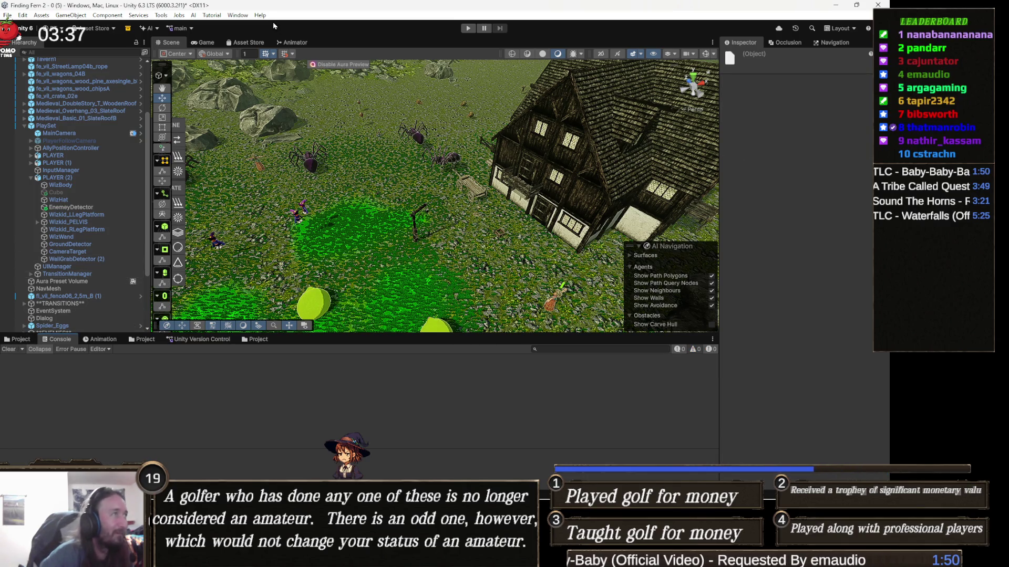
pyautogui.click(161, 15)
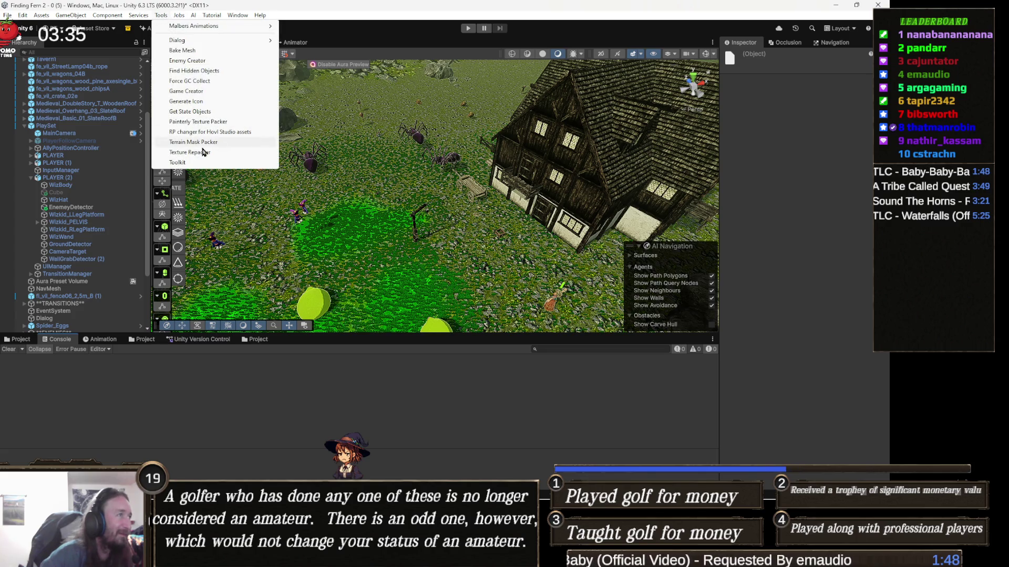
pyautogui.click(178, 163)
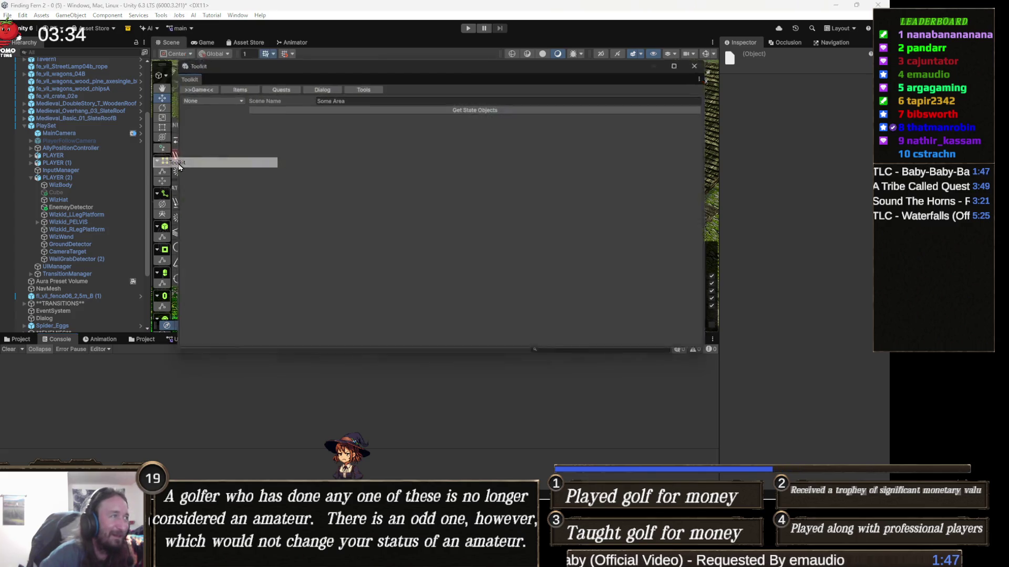
pyautogui.click(277, 85)
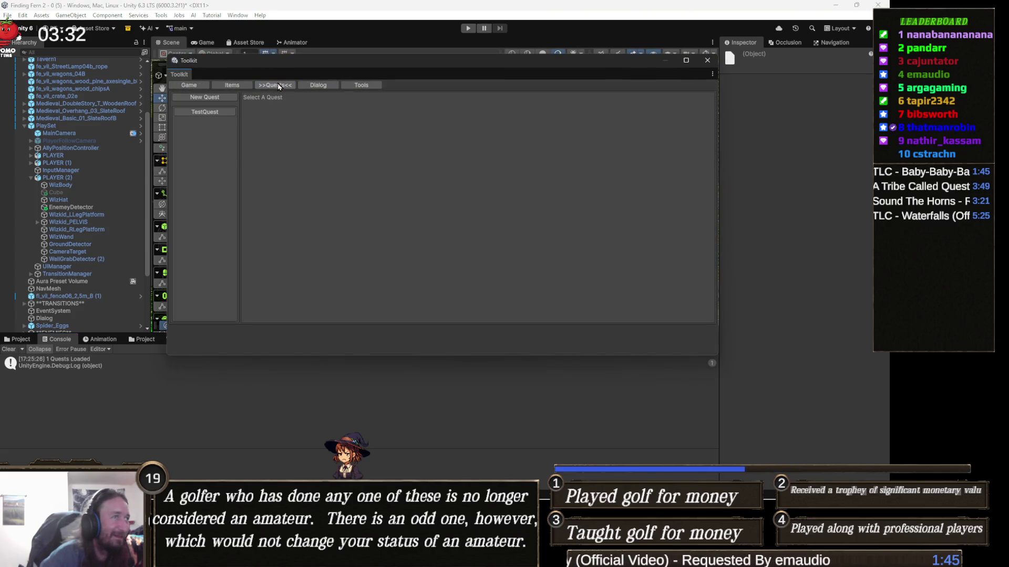
pyautogui.click(219, 112)
pyautogui.click(519, 97)
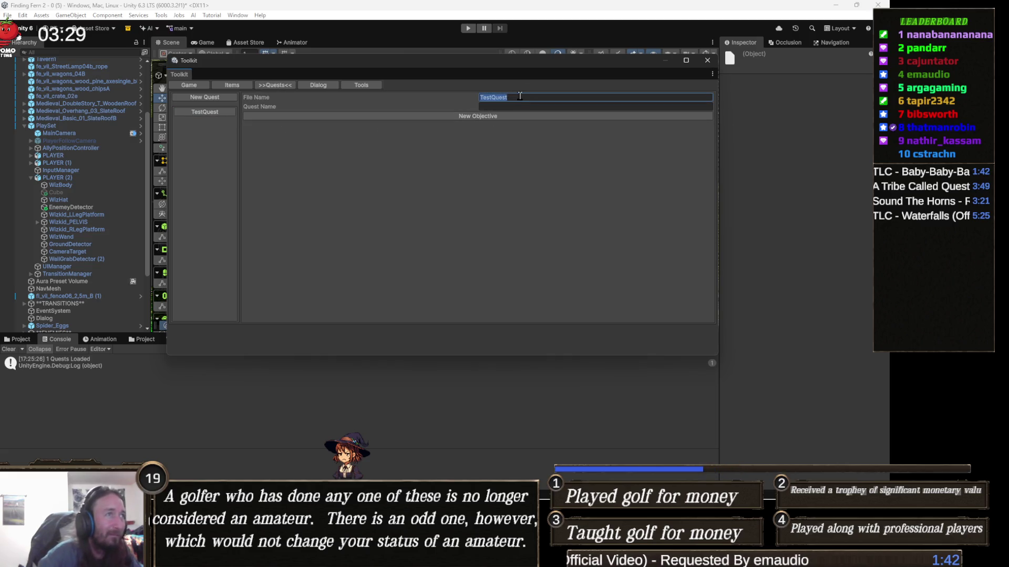
pyautogui.write('Test')
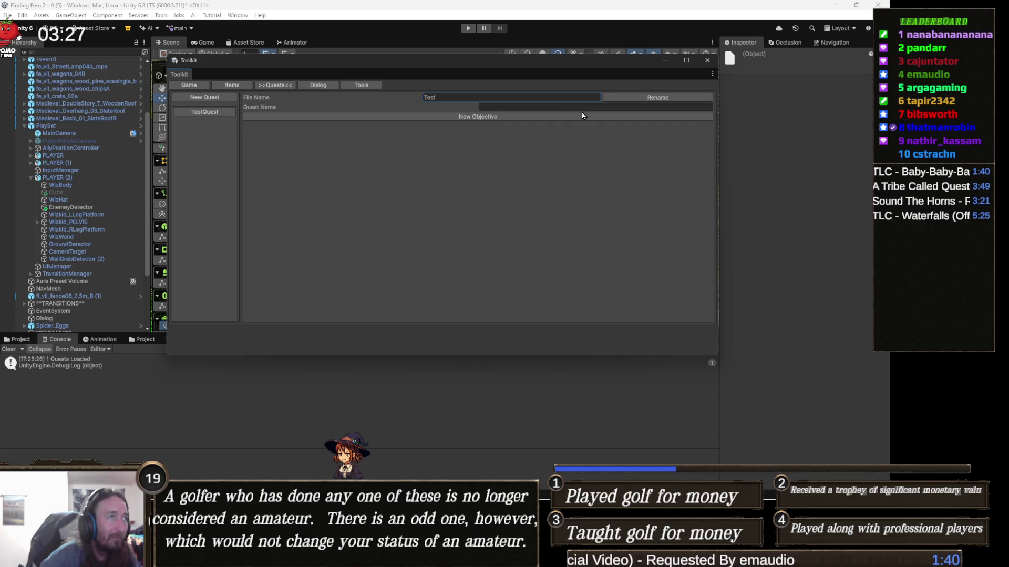
pyautogui.click(678, 99)
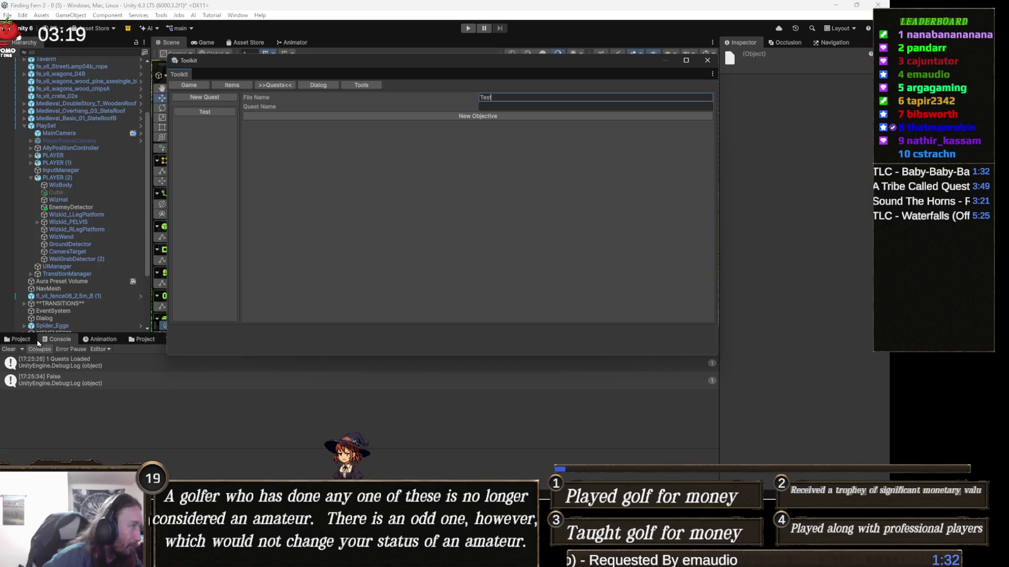
# Browse the Project window to Assets/Data/Resources/Quests to check the quest asset.
pyautogui.click(16, 340)
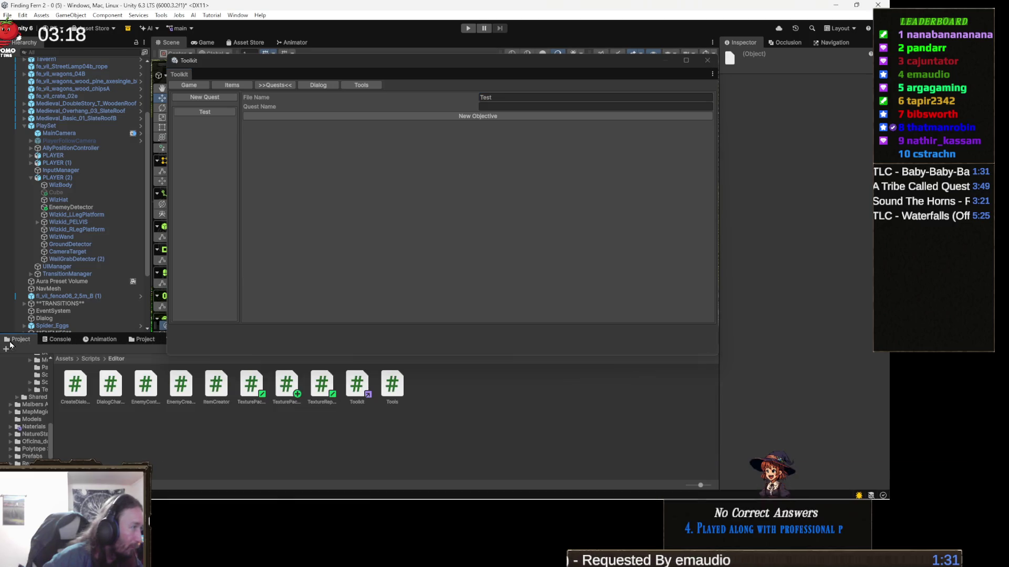
pyautogui.click(64, 360)
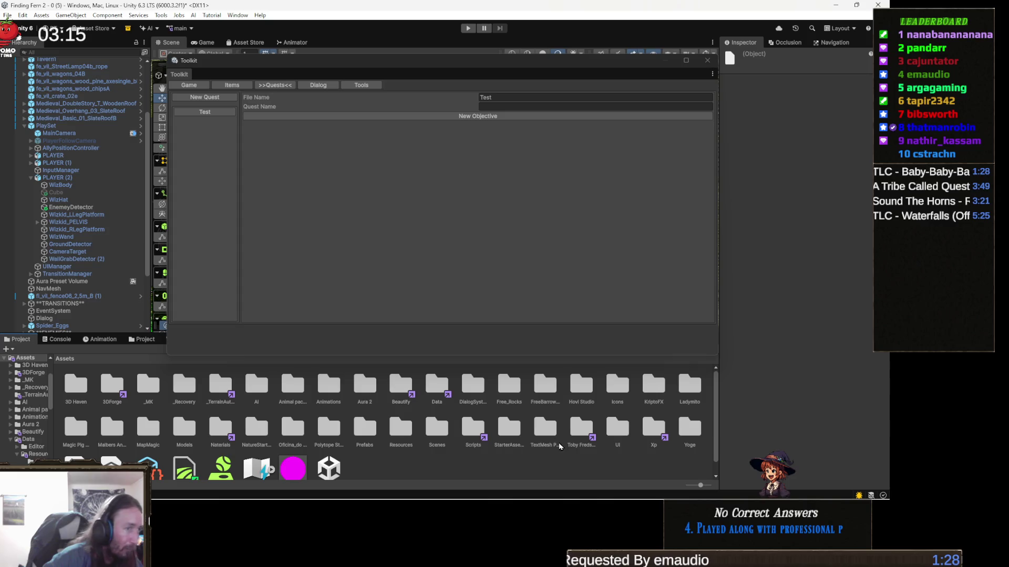
pyautogui.doubleClick(435, 391)
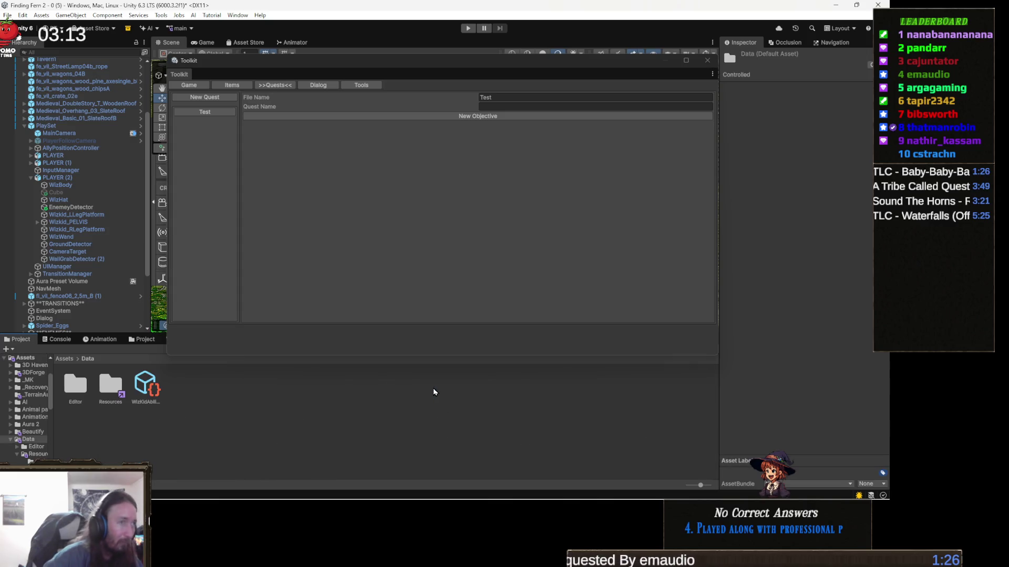
pyautogui.doubleClick(117, 384)
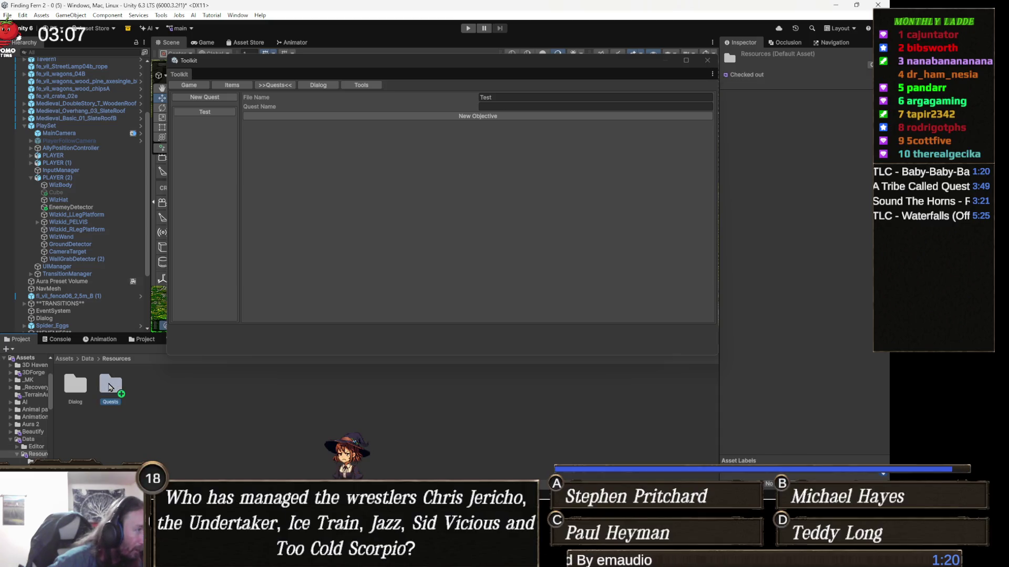
pyautogui.doubleClick(111, 384)
pyautogui.hotkey('alt', 'Tab')
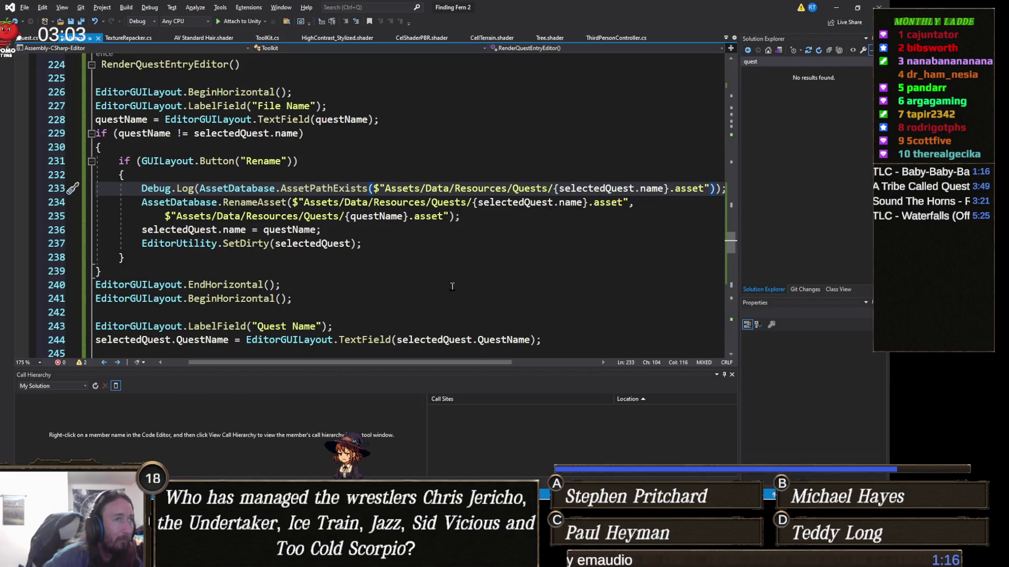
pyautogui.hotkey('alt', 'Tab')
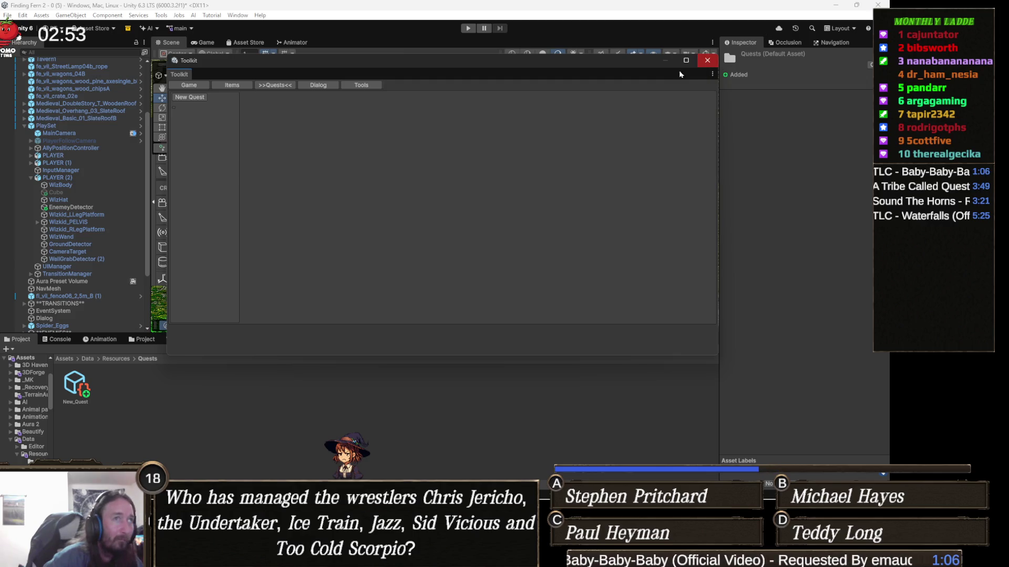
# Close the Toolkit, inspect the New_Quest asset, and reopen the Toolkit's Quests tab.
pyautogui.click(707, 60)
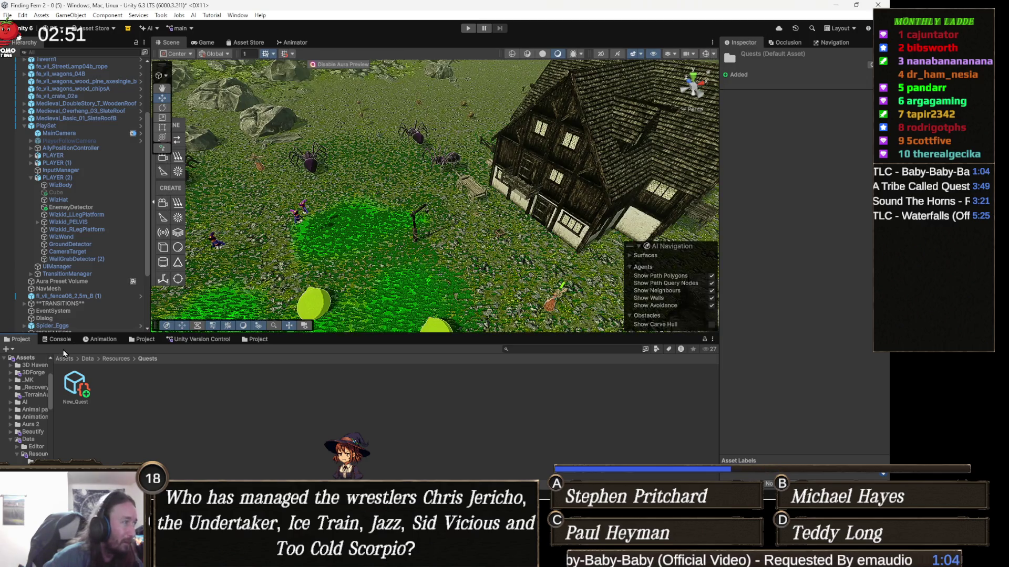
pyautogui.click(80, 382)
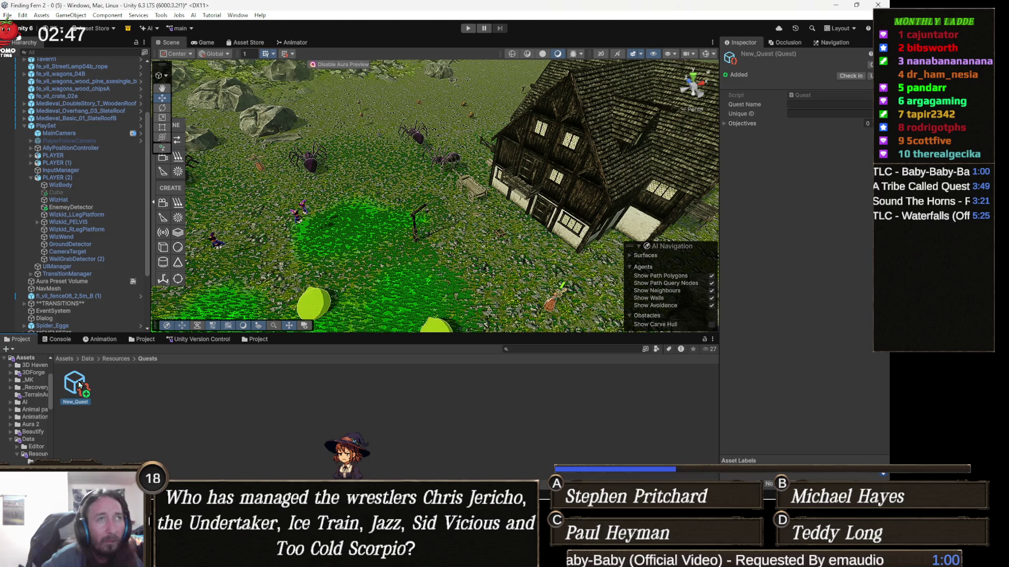
pyautogui.click(161, 15)
pyautogui.click(226, 158)
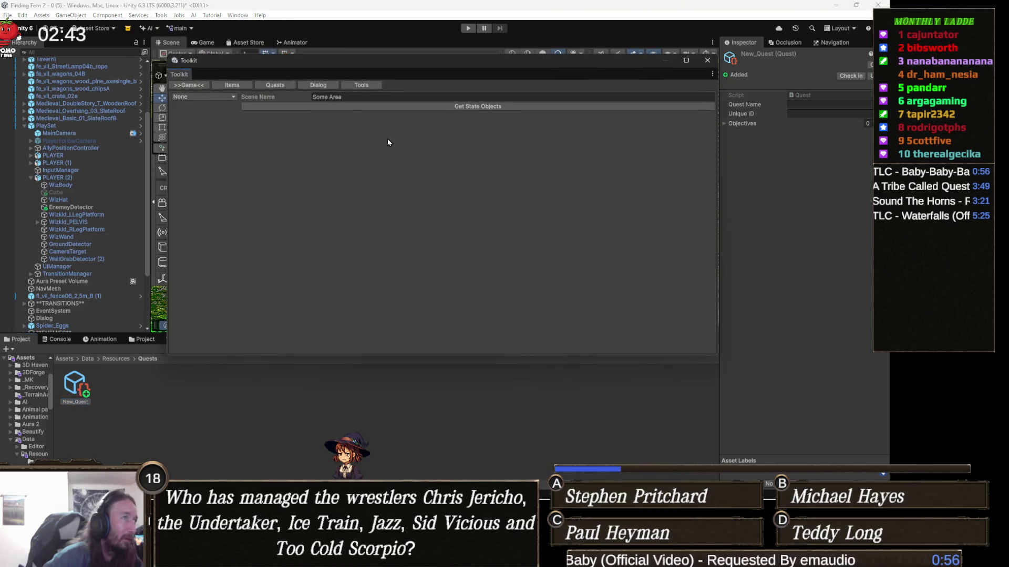
pyautogui.click(289, 85)
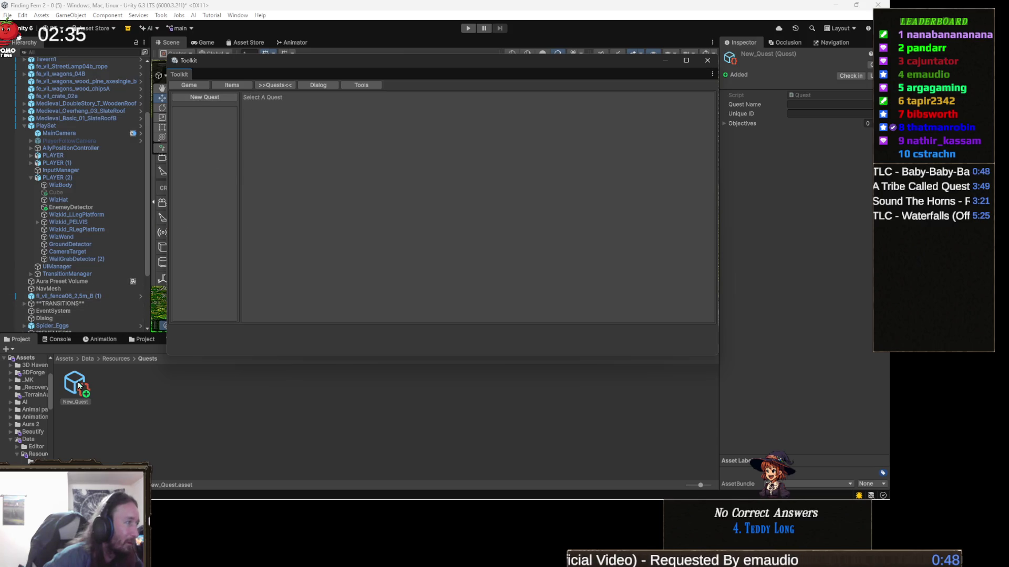
# Clear the Console, reload the Toolkit's Quests tab to log 0 Quests Loaded, and close it.
pyautogui.click(58, 340)
pyautogui.click(9, 349)
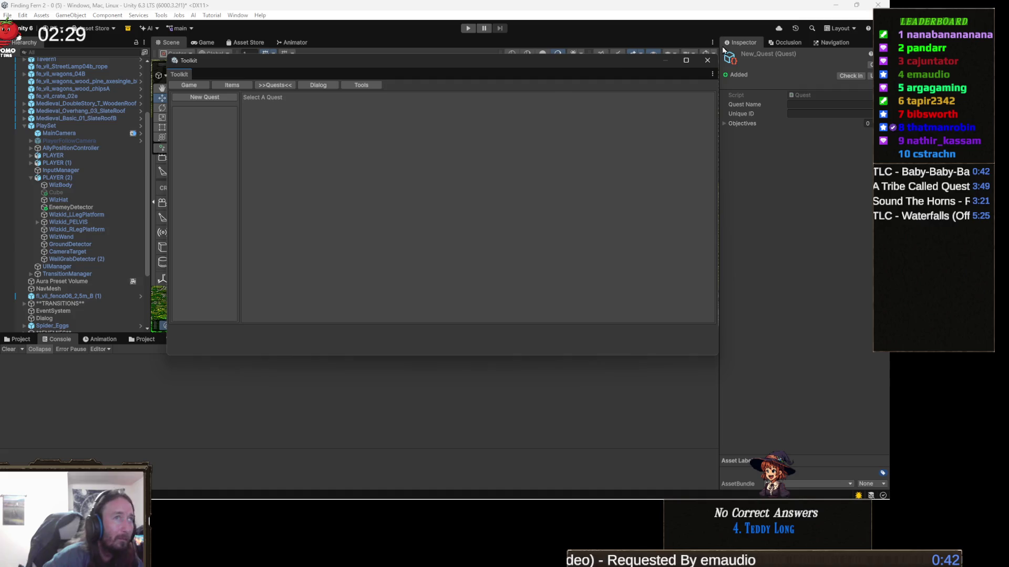
pyautogui.click(706, 63)
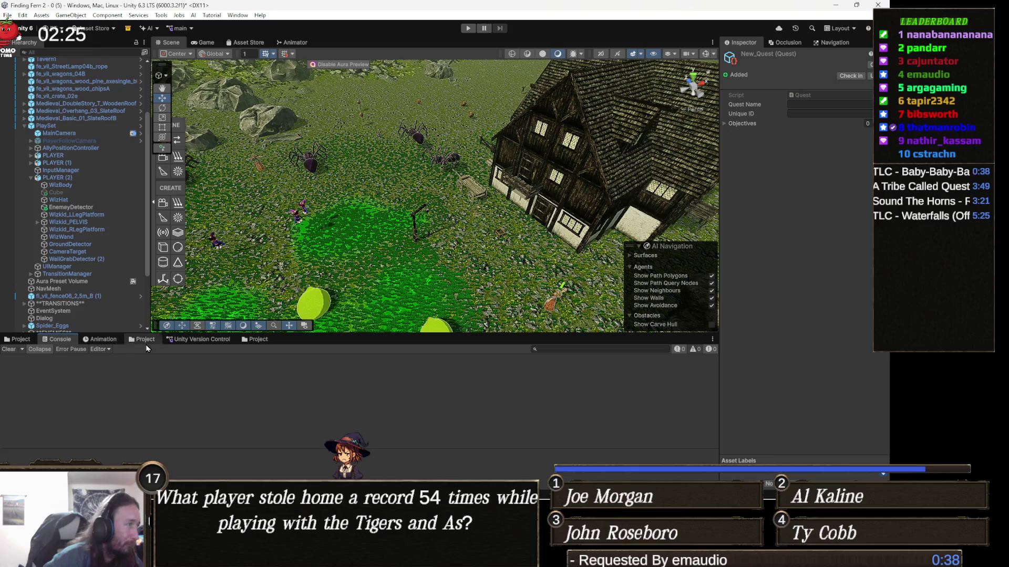
pyautogui.click(161, 15)
pyautogui.click(178, 162)
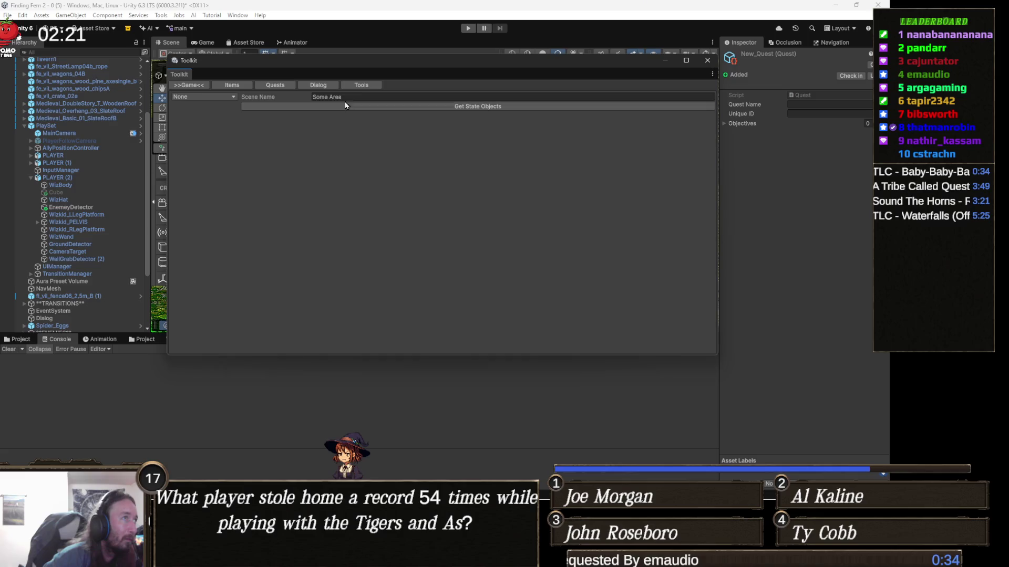
pyautogui.click(282, 86)
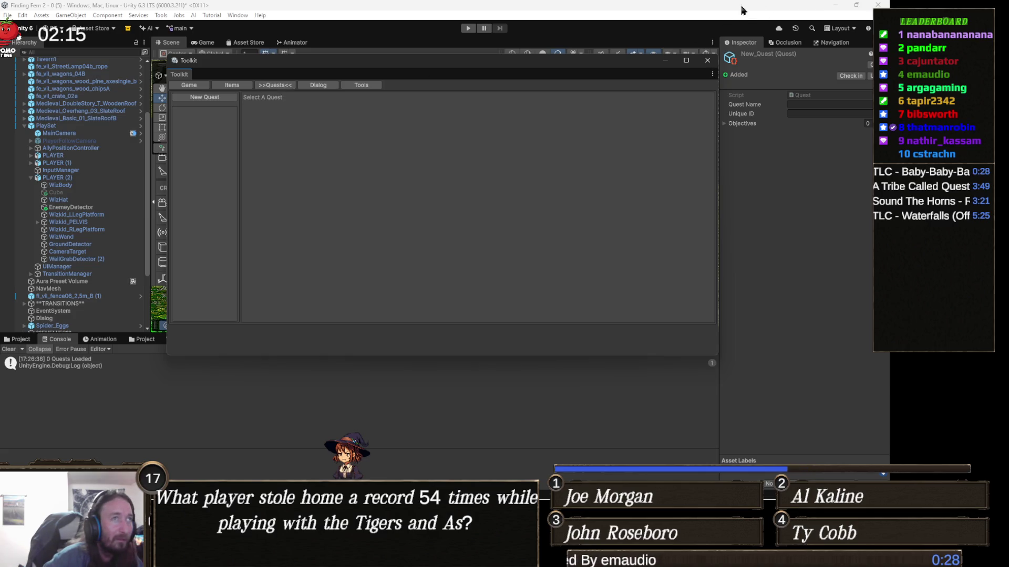
pyautogui.click(707, 60)
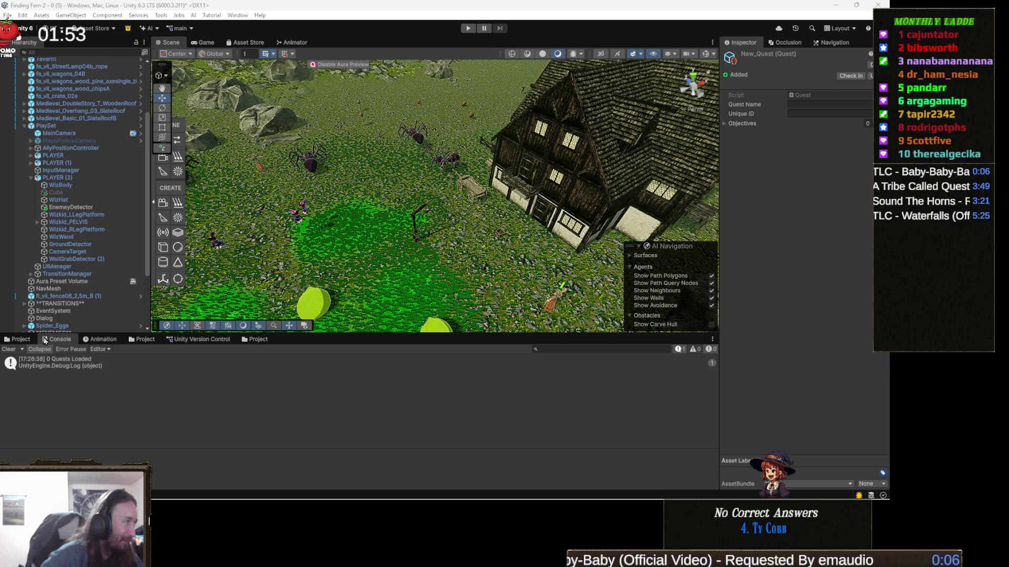
# Delete the old New_Quest asset from the Quests folder.
pyautogui.click(22, 339)
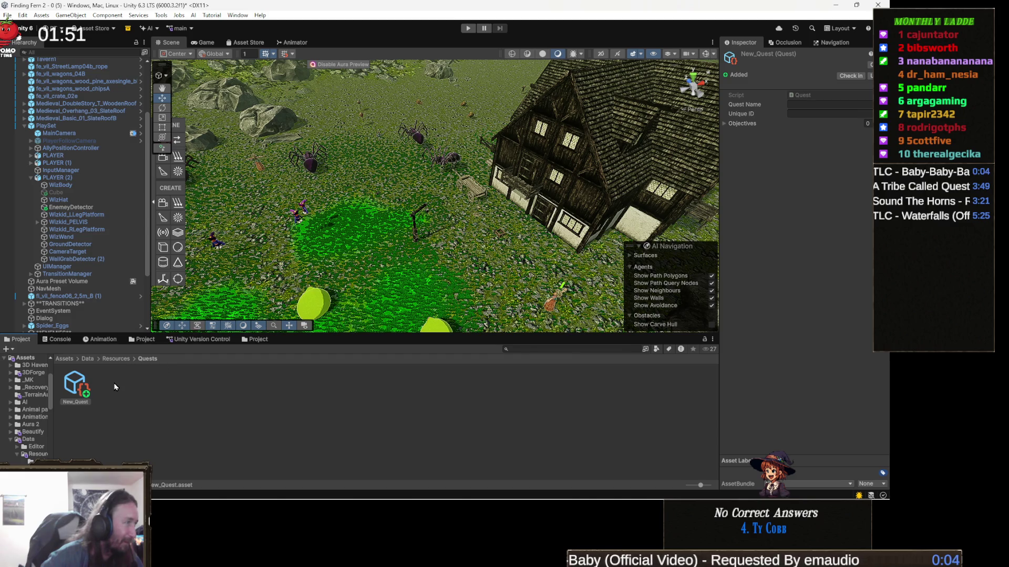
pyautogui.click(94, 378)
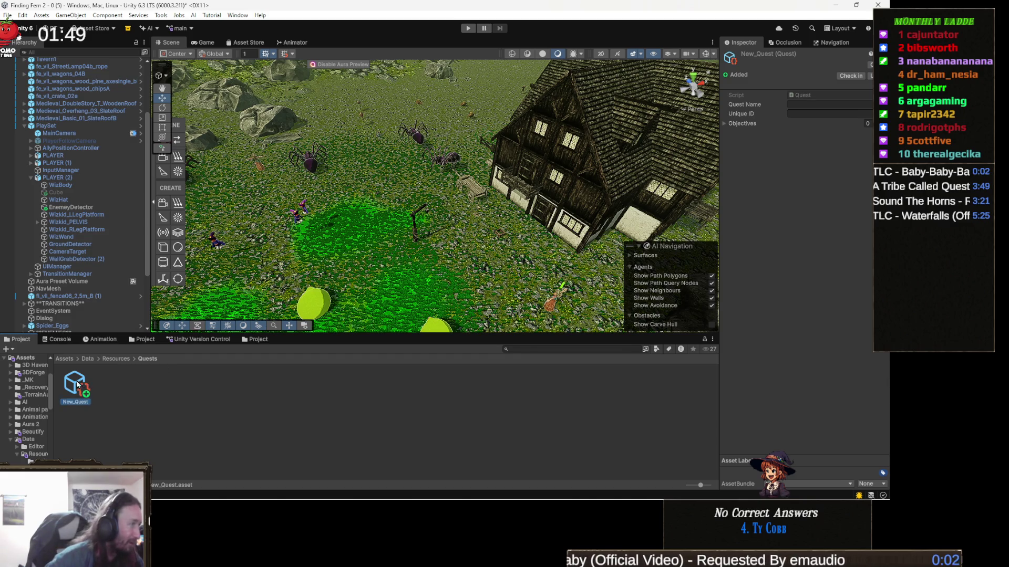
pyautogui.press('Delete')
pyautogui.press('Return')
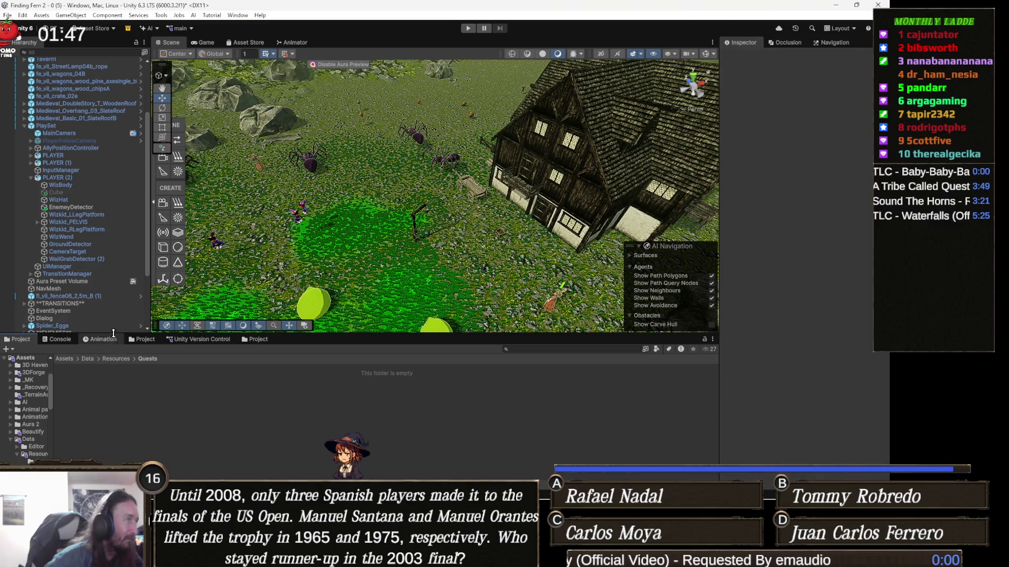
# Create a new quest from the Toolkit's Quests tab and view the resulting NullReference errors.
pyautogui.click(161, 16)
pyautogui.click(177, 163)
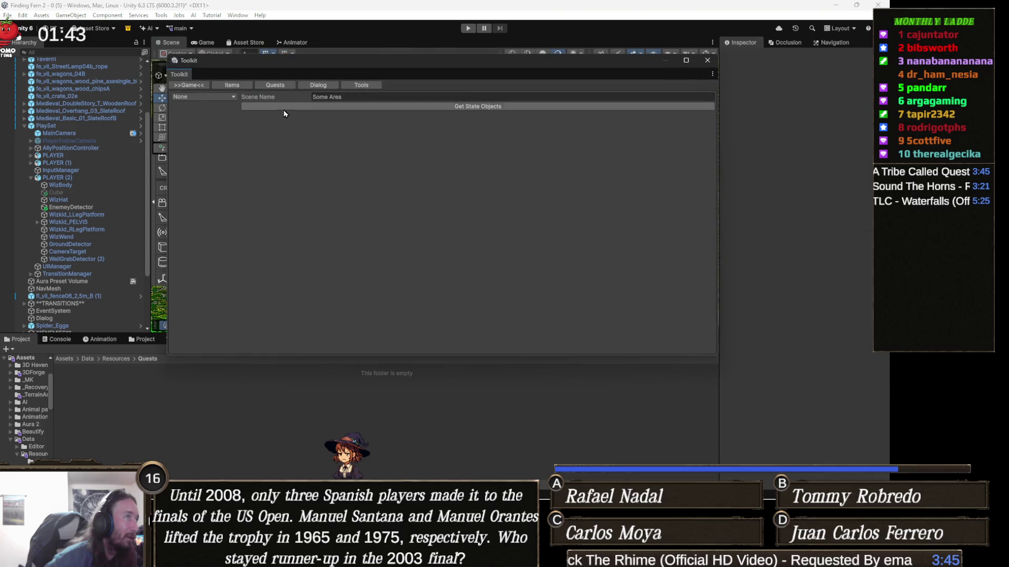
pyautogui.click(283, 89)
pyautogui.click(206, 99)
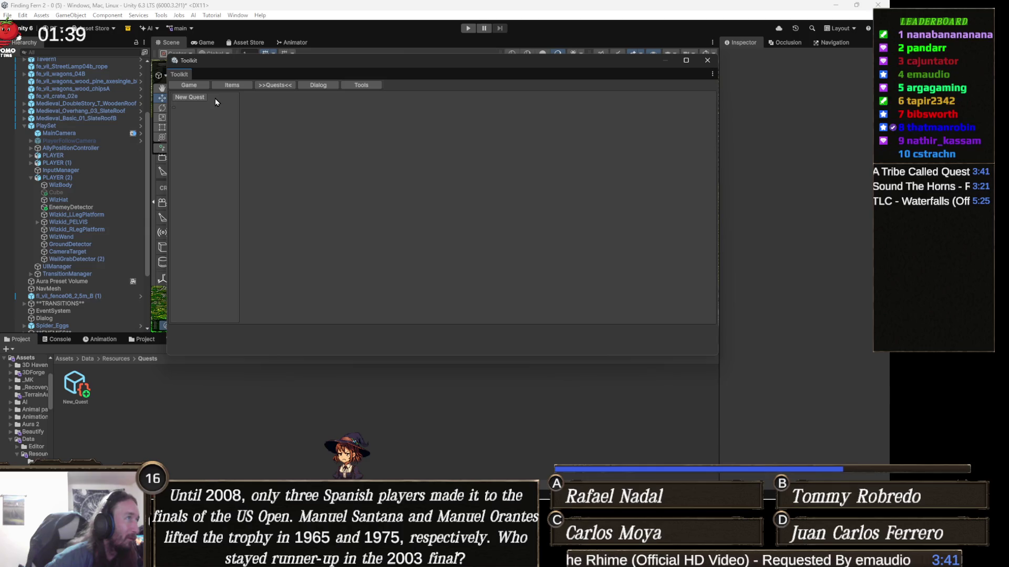
pyautogui.click(58, 339)
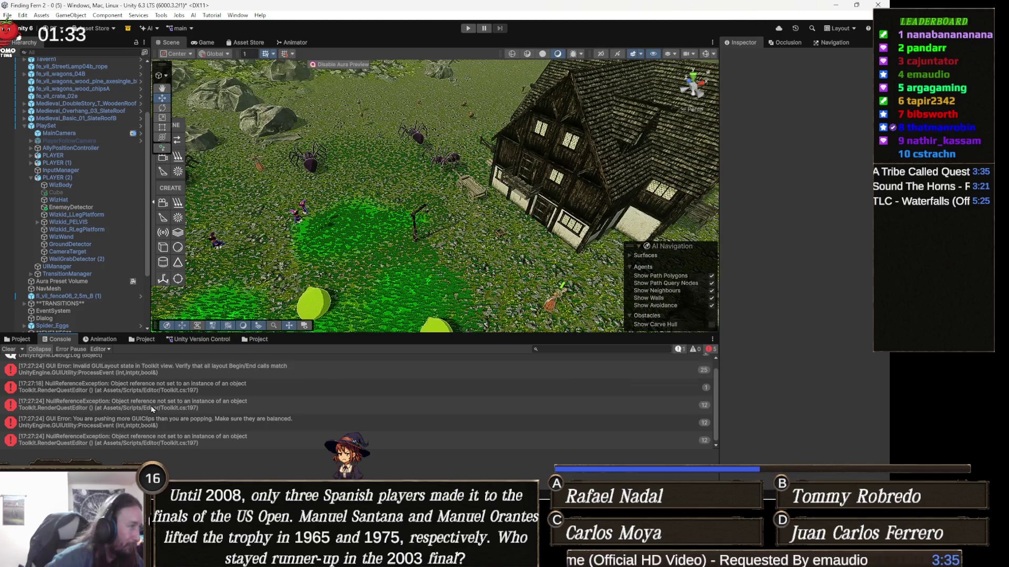
pyautogui.scroll(1, 24, 415)
pyautogui.hotkey('alt', 'Tab')
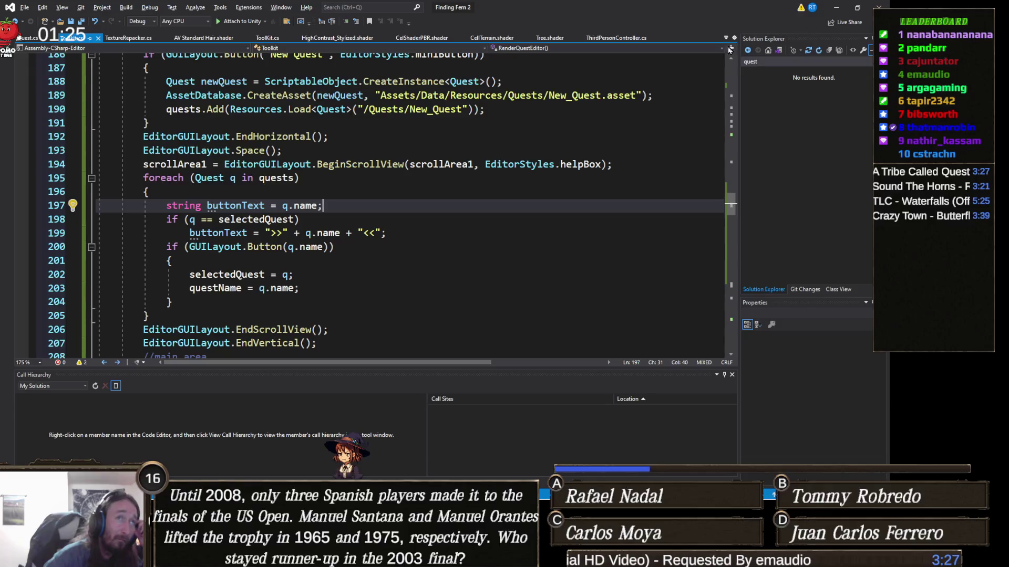
# Open the NullReferenceException's code line and retype line 189's CreateAsset path ending in /Resources/Quests/.
pyautogui.hotkey('alt', 'Tab')
pyautogui.click(179, 399)
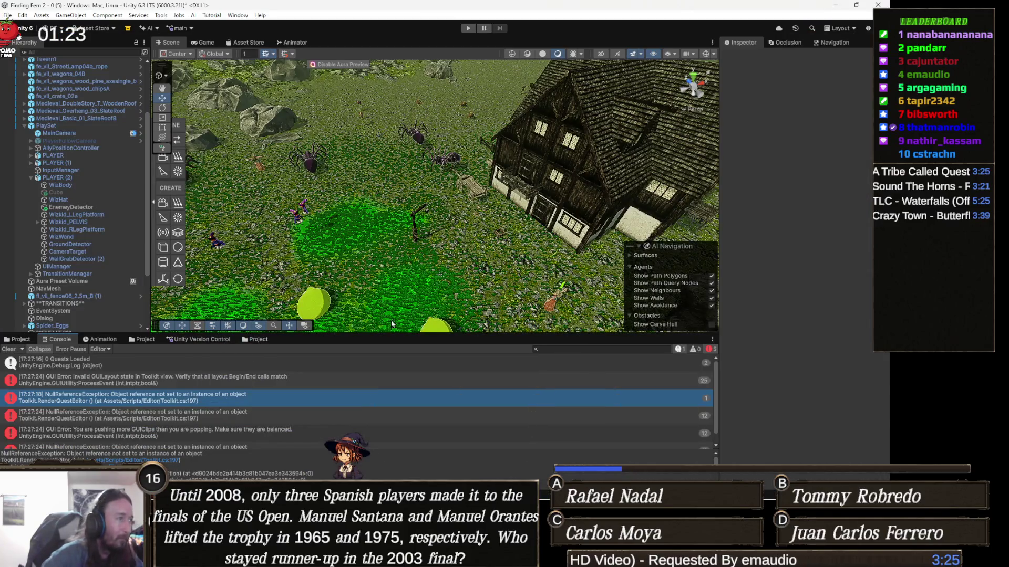
pyautogui.doubleClick(53, 415)
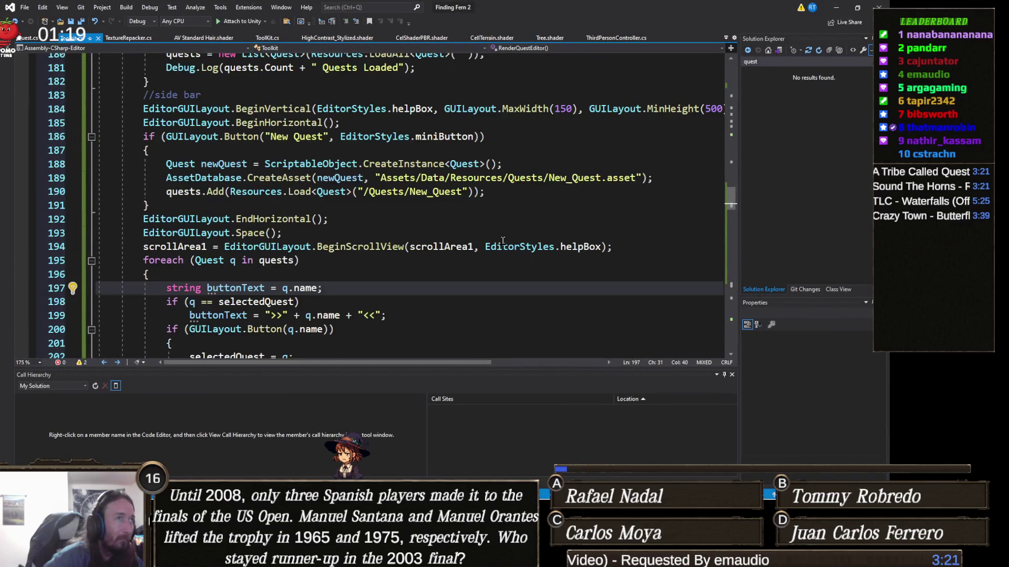
pyautogui.doubleClick(529, 179)
pyautogui.press('BackSpace')
pyautogui.hotkey('ctrl', 'BackSpace')
pyautogui.hotkey('ctrl', 'BackSpace')
pyautogui.hotkey('ctrl', 'BackSpace')
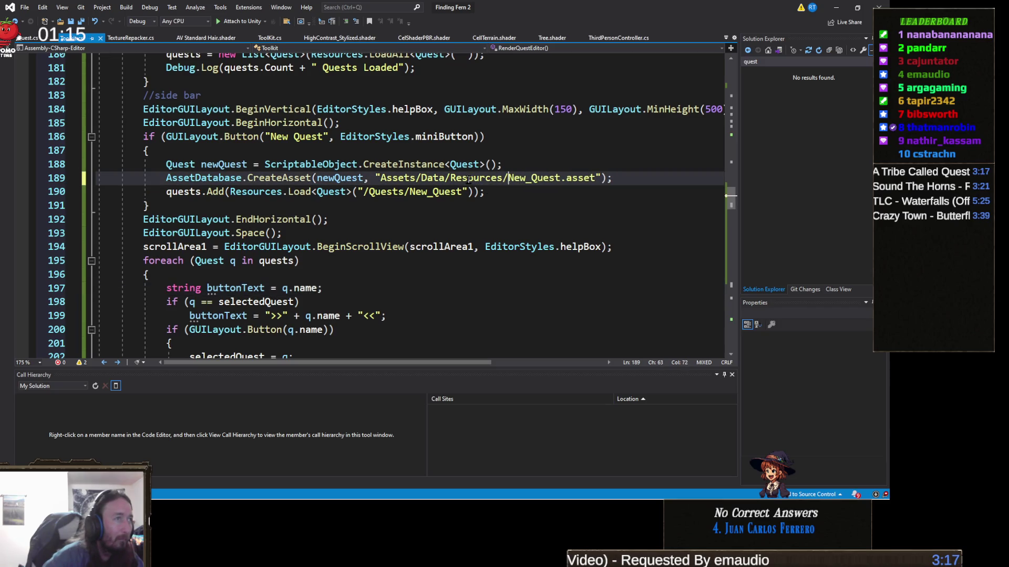
pyautogui.press('BackSpace')
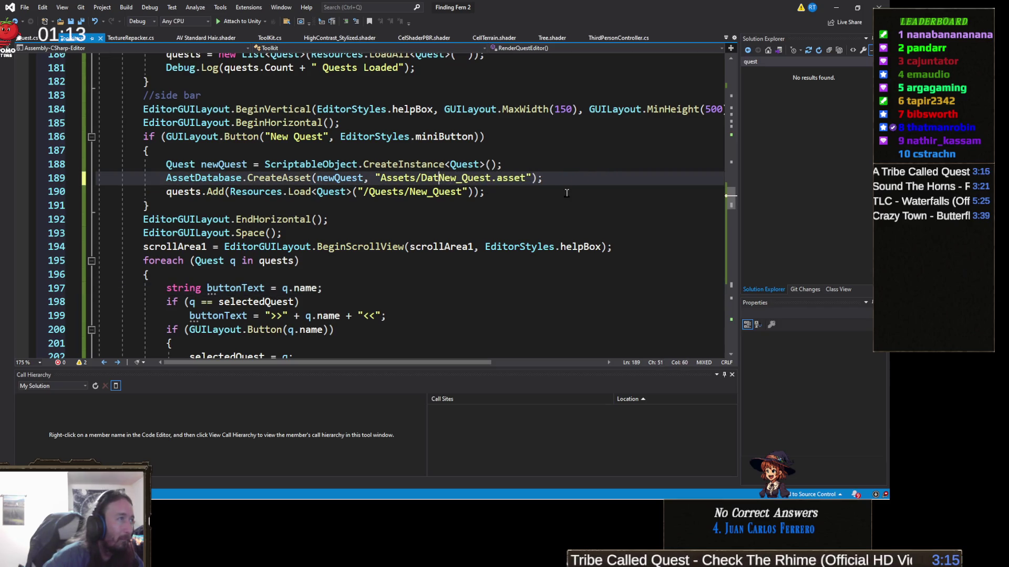
pyautogui.write('a/Reso')
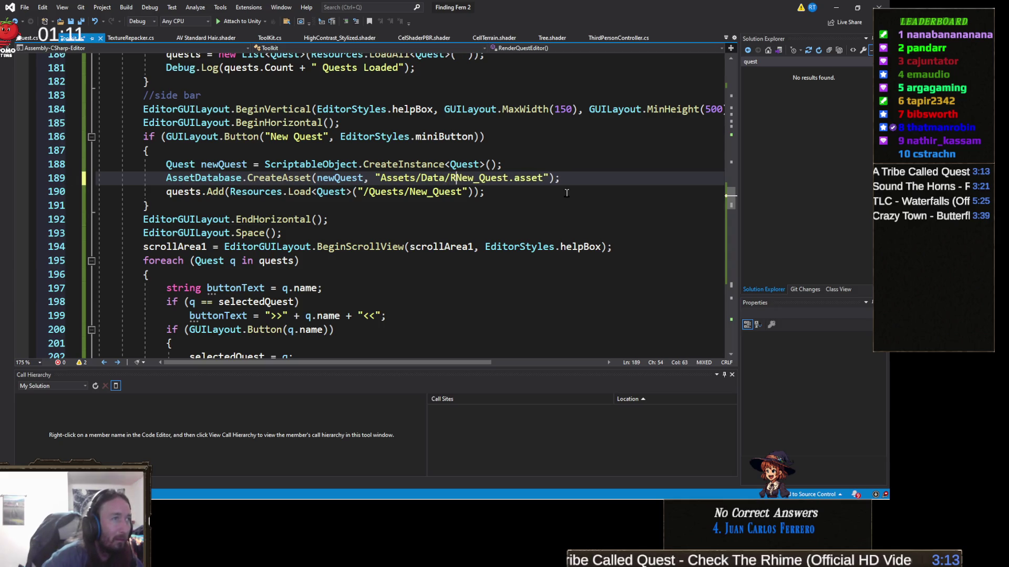
pyautogui.write('urces/')
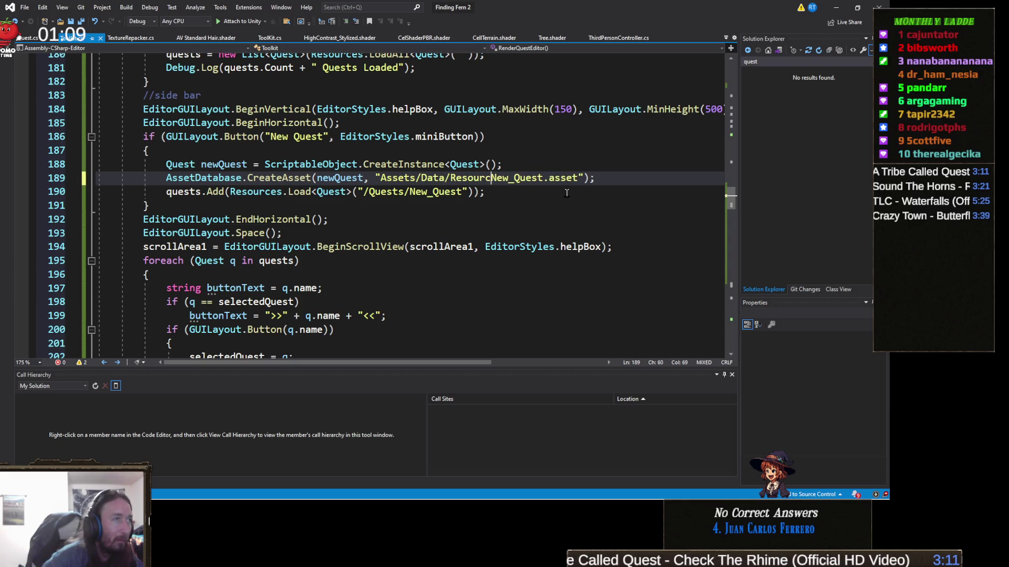
pyautogui.write('Quests/')
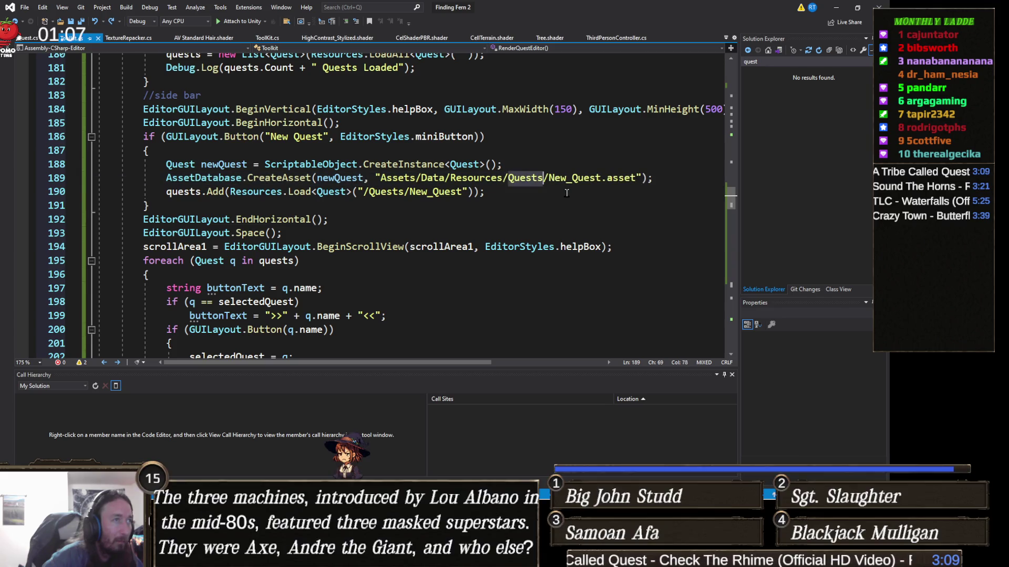
# Remove the /Quests/ prefix from the Resources.Load path on line 190, leaving "New_Quest".
pyautogui.click(370, 191)
pyautogui.press('Delete')
pyautogui.press('Delete')
pyautogui.press('Delete')
pyautogui.press('BackSpace')
pyautogui.click(387, 239)
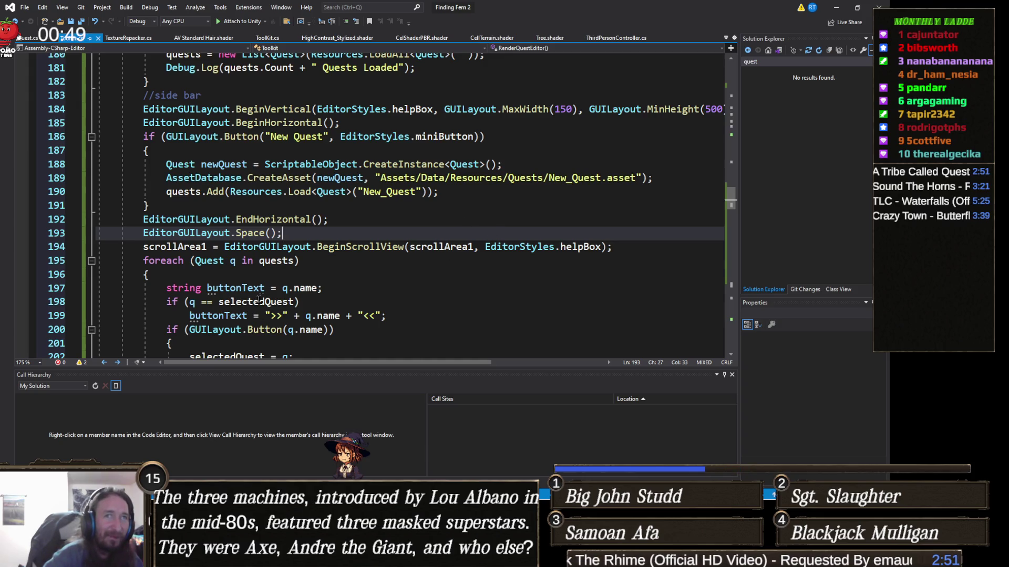
pyautogui.click(391, 278)
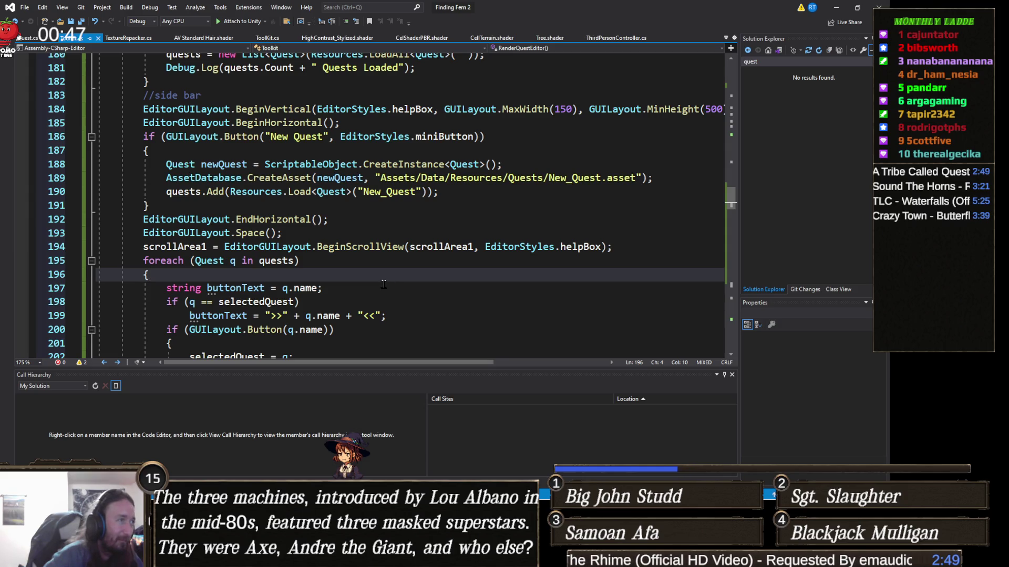
pyautogui.click(836, 8)
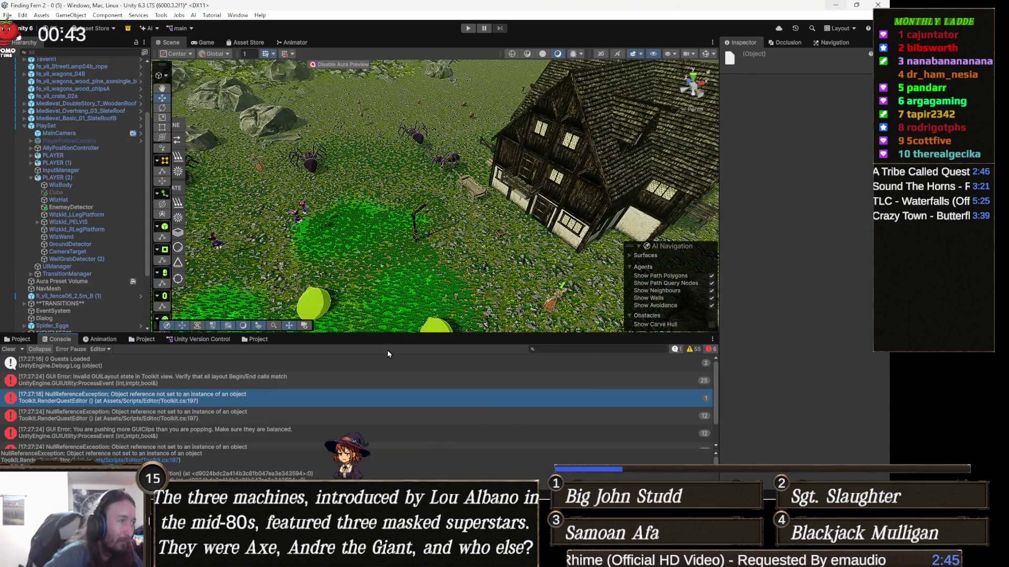
# Clear the Console, reopen the Toolkit's Quests tab, and select New_Quest's File Name field.
pyautogui.click(9, 349)
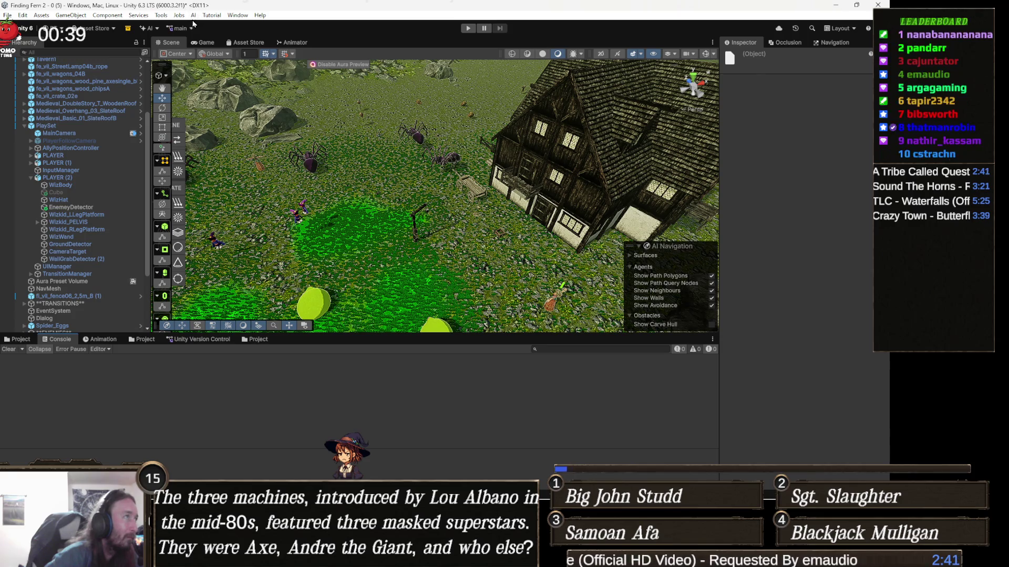
pyautogui.click(166, 17)
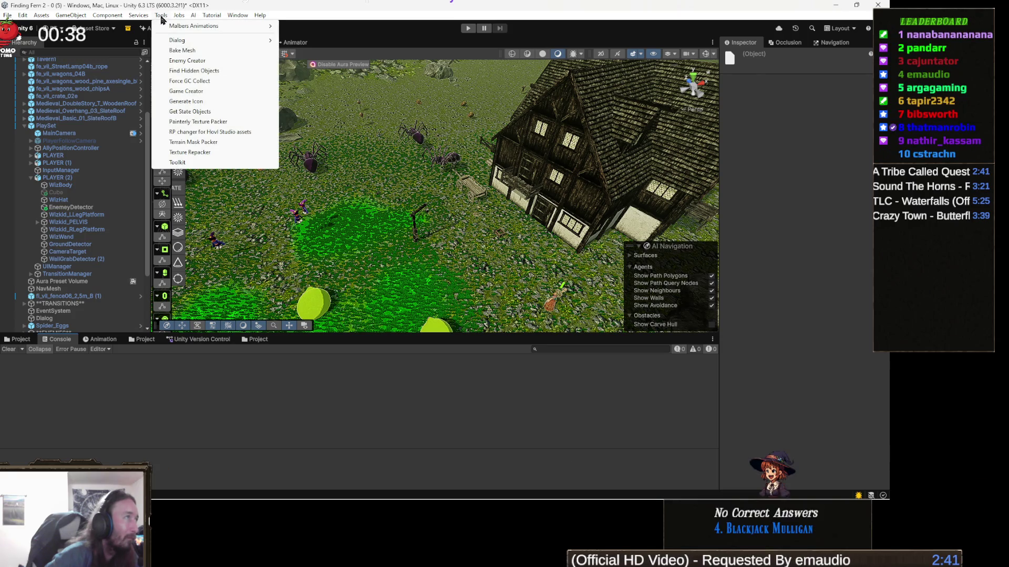
pyautogui.click(179, 162)
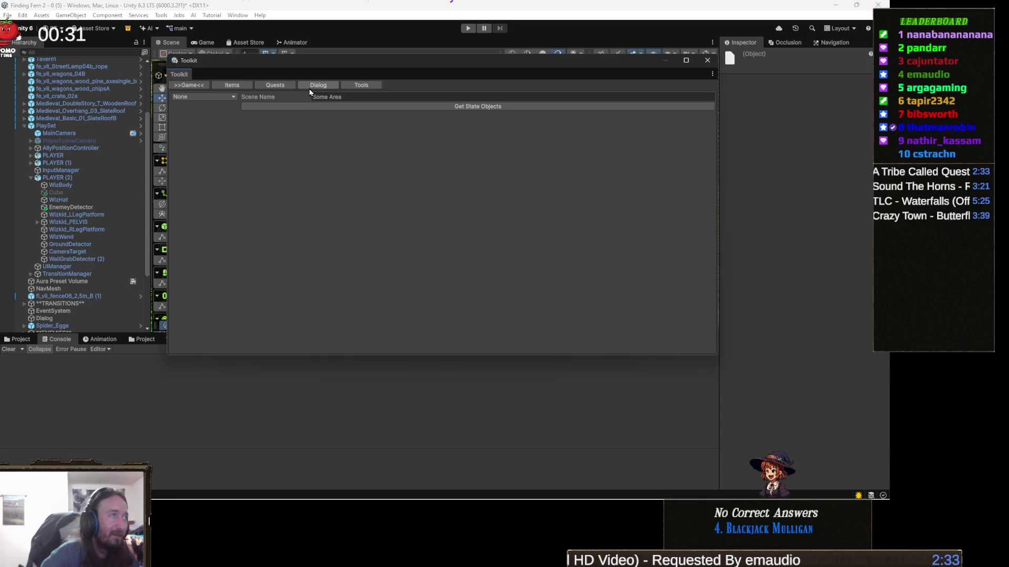
pyautogui.click(275, 86)
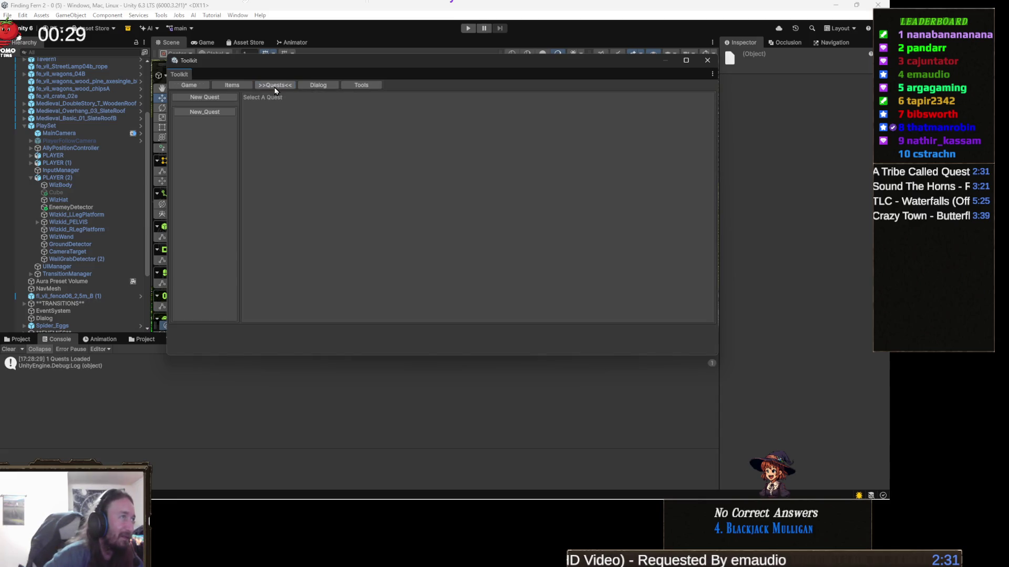
pyautogui.click(226, 113)
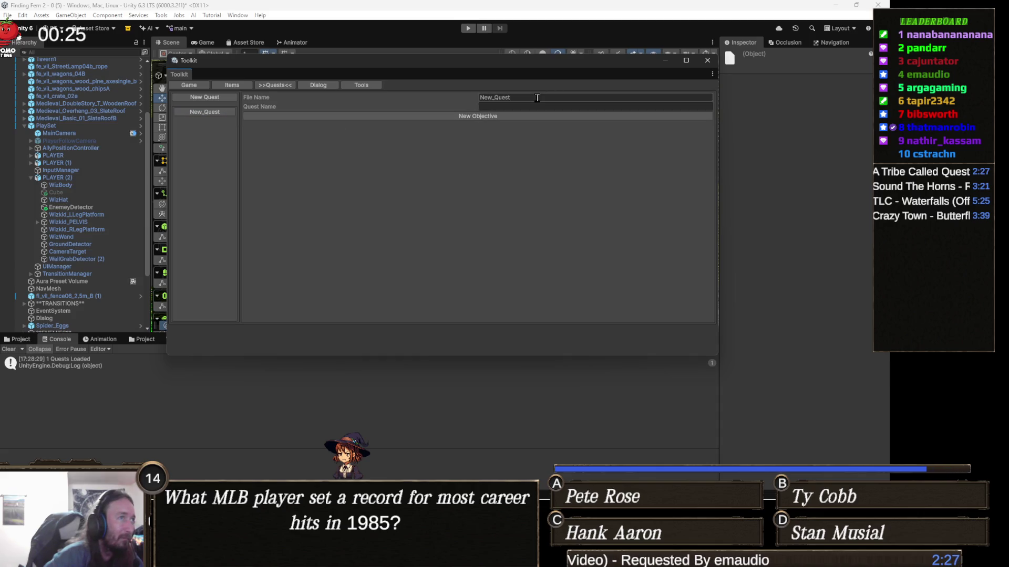
pyautogui.click(534, 97)
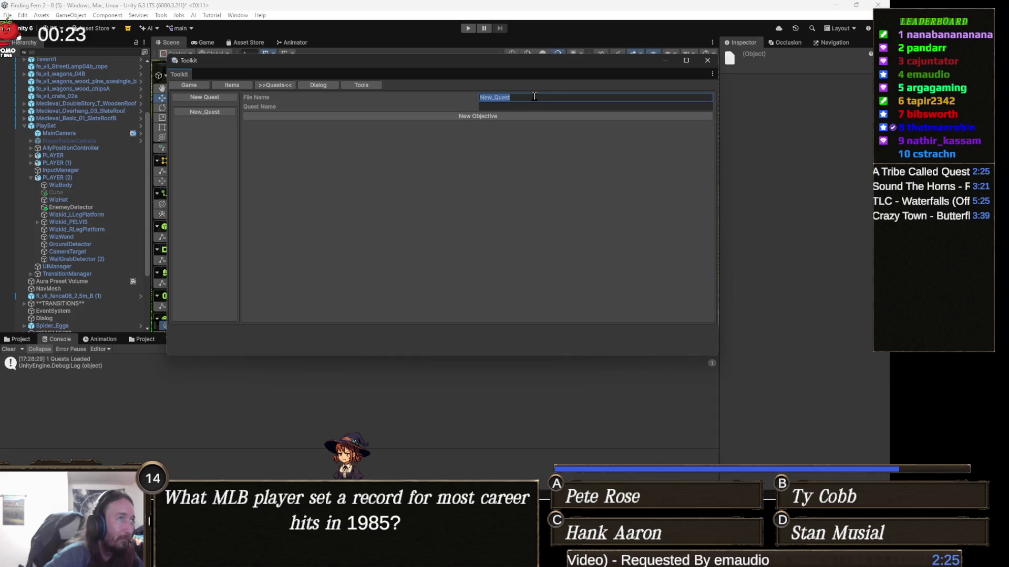
pyautogui.hotkey('alt', 'Tab')
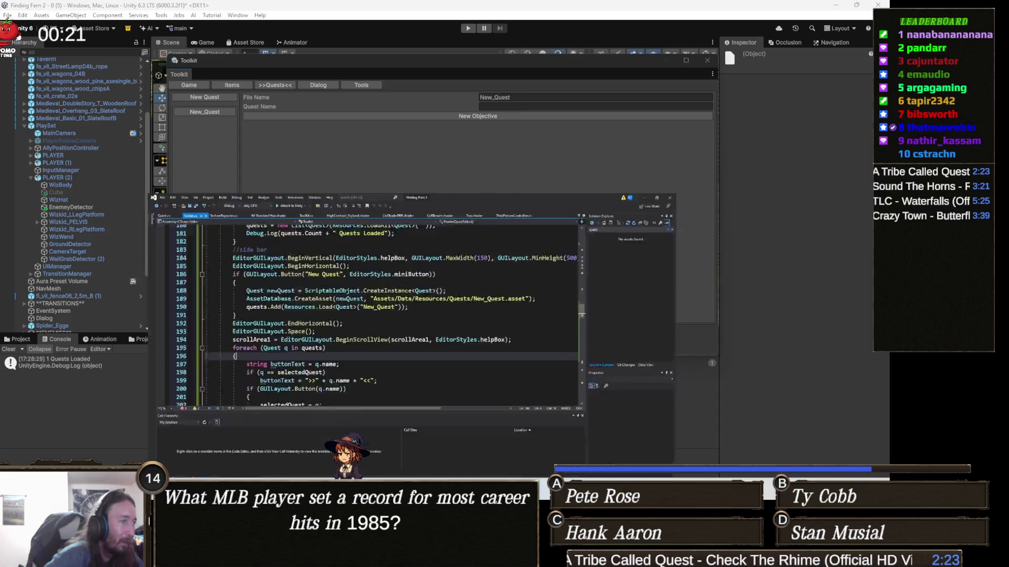
# Comment out the quest-name assignment and SetDirty lines (236–237) in Toolkit.cs, then return to Unity.
pyautogui.scroll(-4, 307, 255)
pyautogui.scroll(2, 307, 255)
pyautogui.scroll(-12, 307, 255)
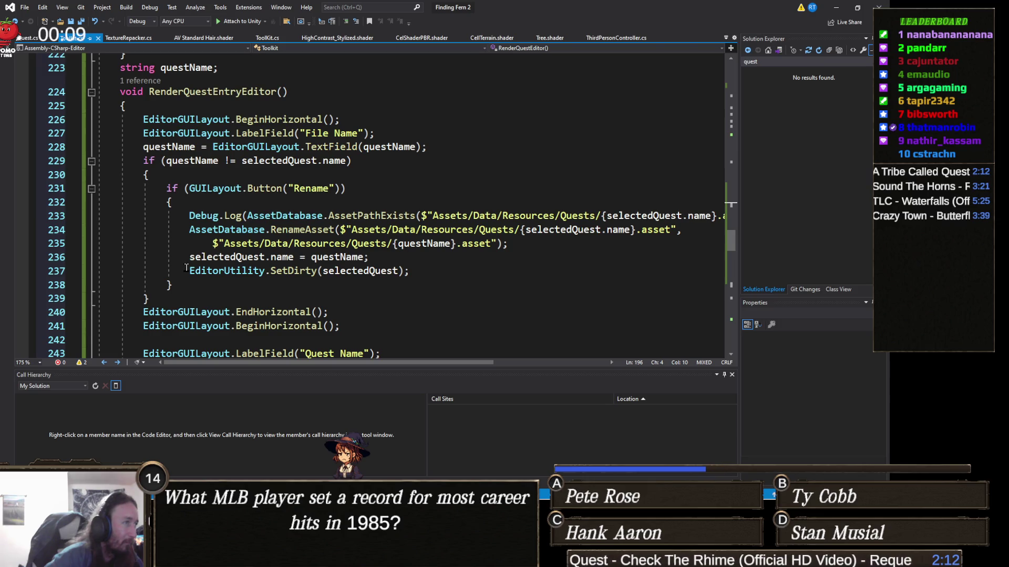
pyautogui.click(186, 269)
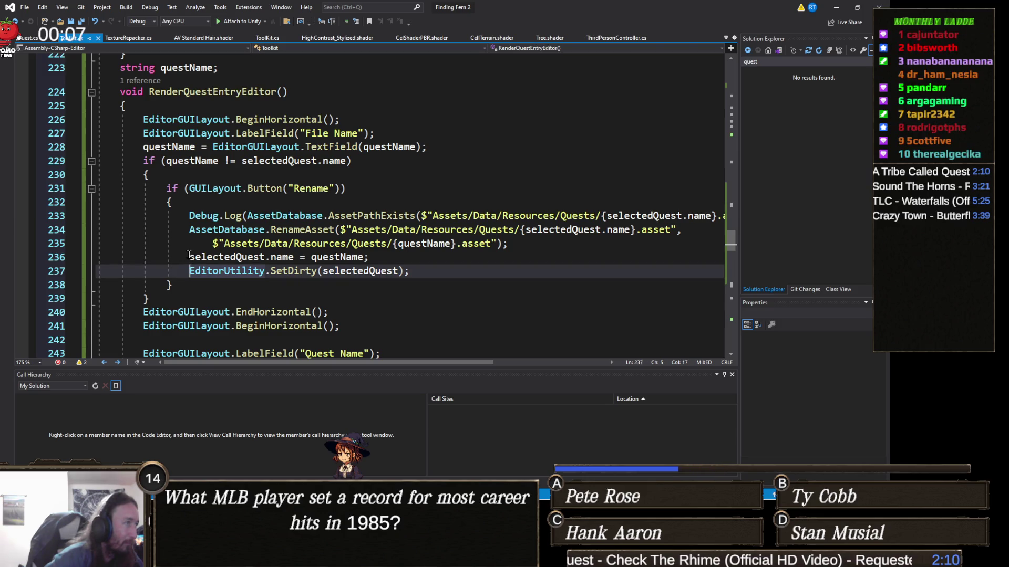
pyautogui.click(189, 257)
pyautogui.write('/')
pyautogui.write('/')
pyautogui.press('Down')
pyautogui.press('Home')
pyautogui.write('/')
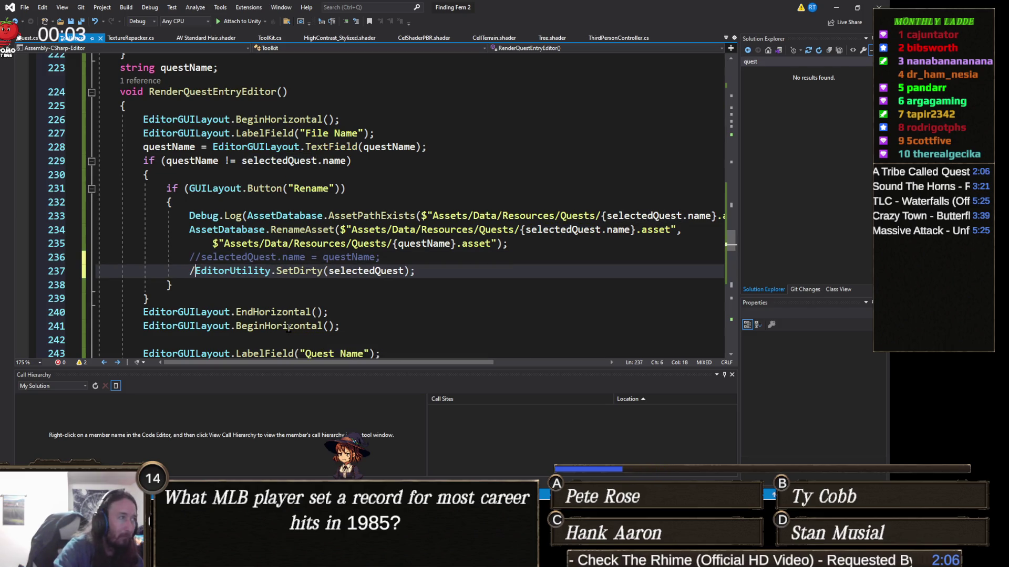
pyautogui.write('/')
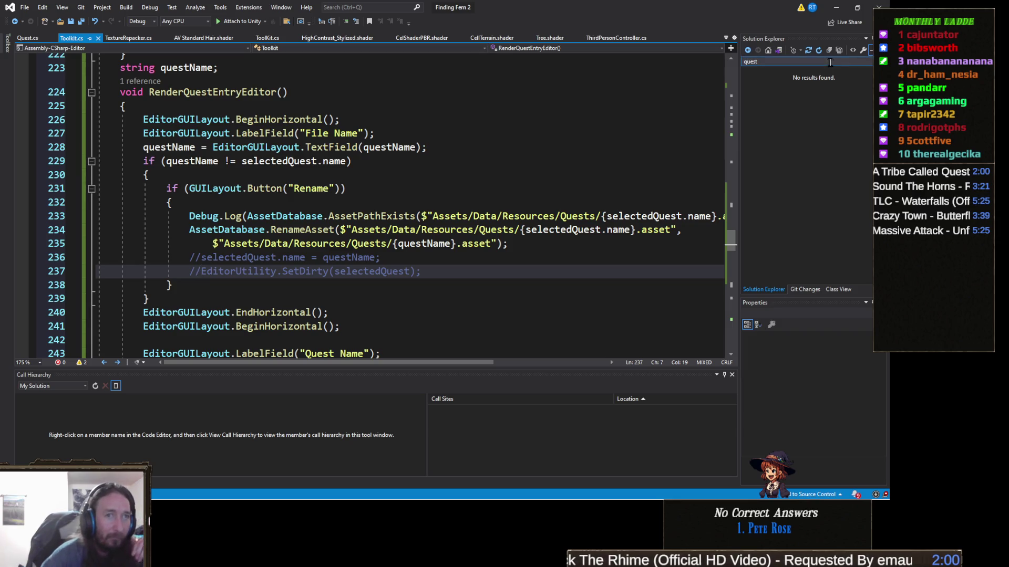
pyautogui.click(837, 8)
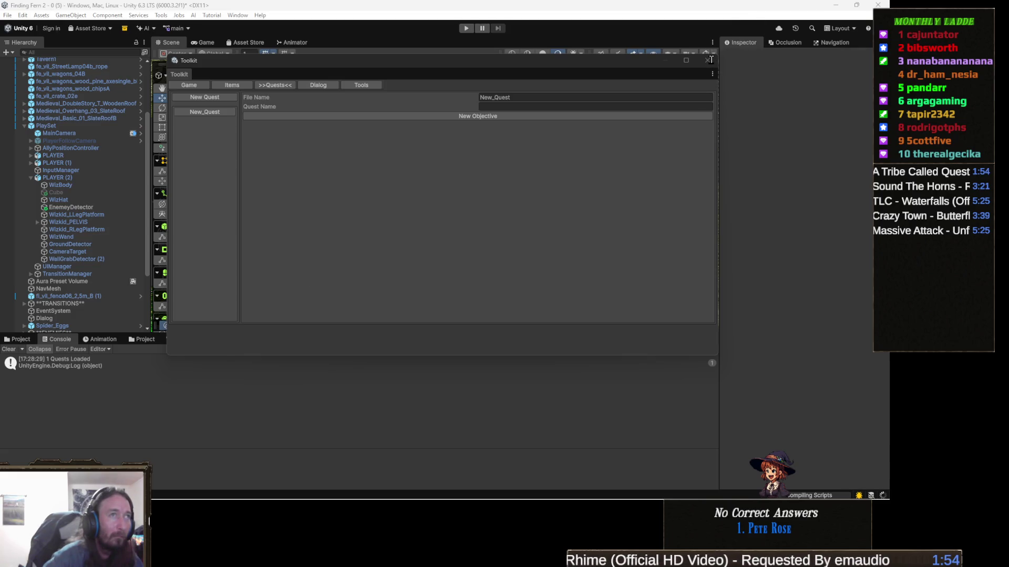
# Close the Toolkit, clear the Console, and reopen the window from Tools > Toolkit.
pyautogui.click(708, 59)
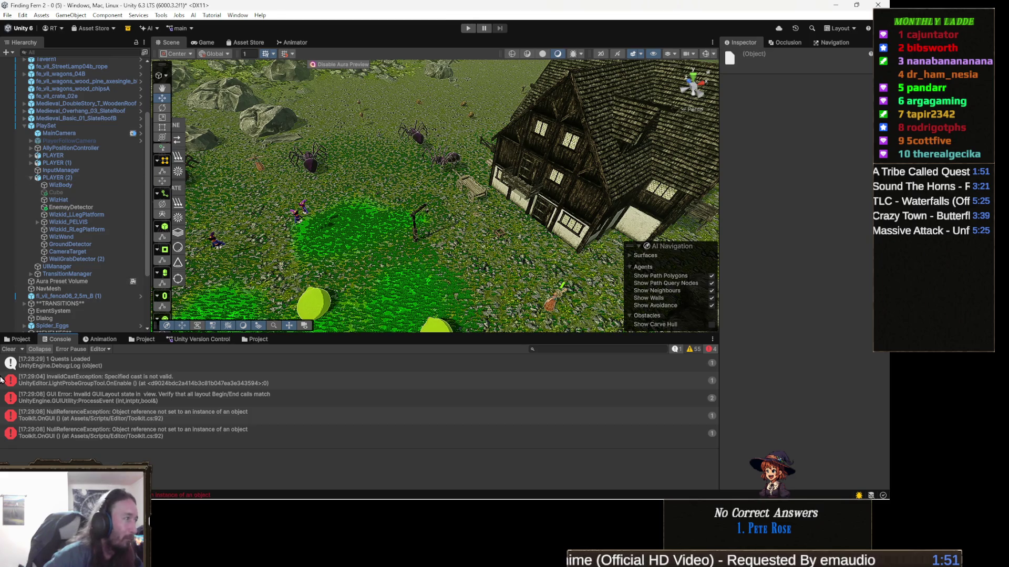
pyautogui.click(9, 349)
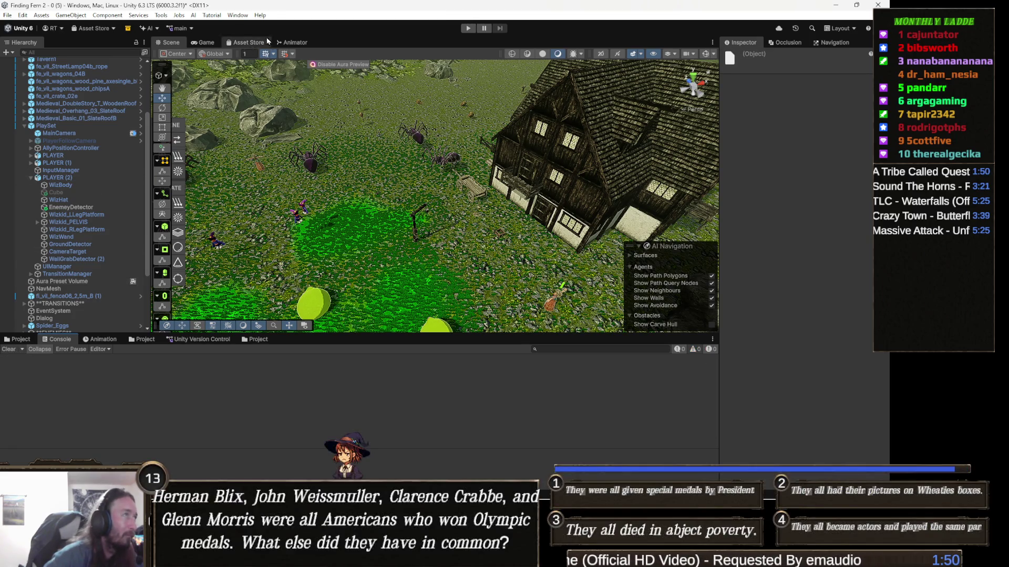
pyautogui.click(161, 15)
pyautogui.click(190, 163)
# Rename the New_Quest quest file to TestQ from the Toolkit's Quests page.
pyautogui.click(274, 89)
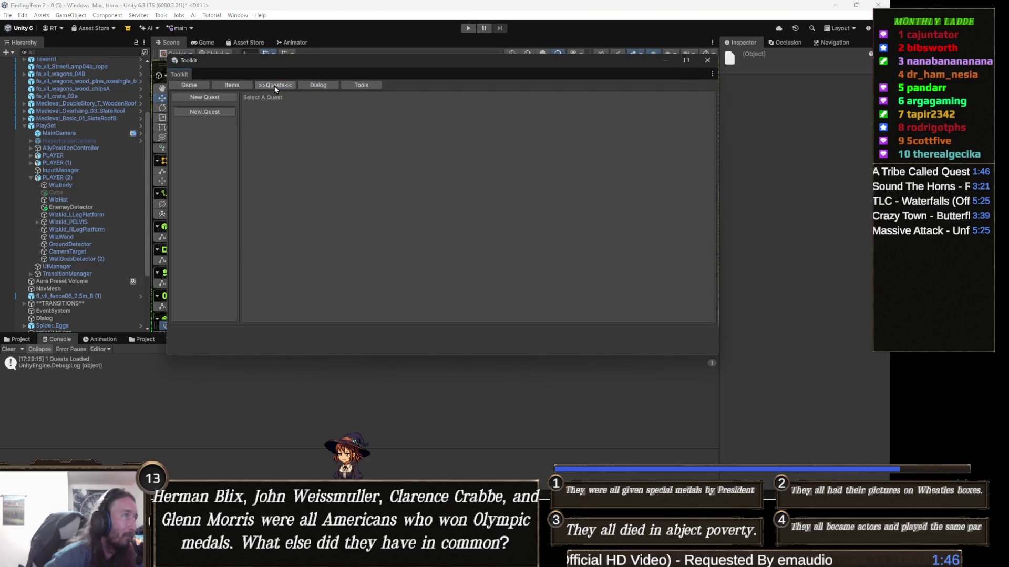
pyautogui.click(219, 113)
pyautogui.click(512, 99)
pyautogui.write('Test')
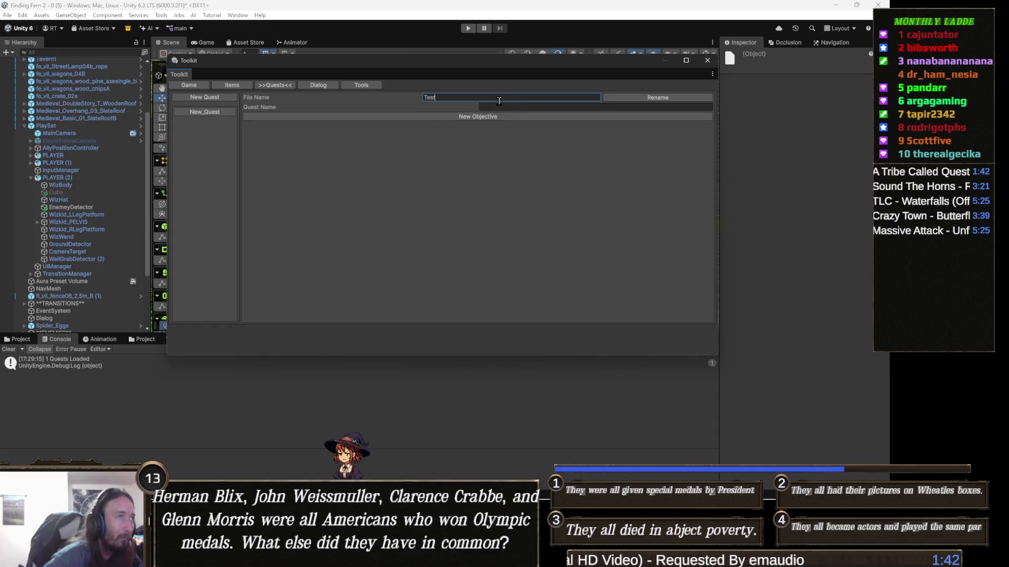
pyautogui.write('Q')
pyautogui.click(645, 100)
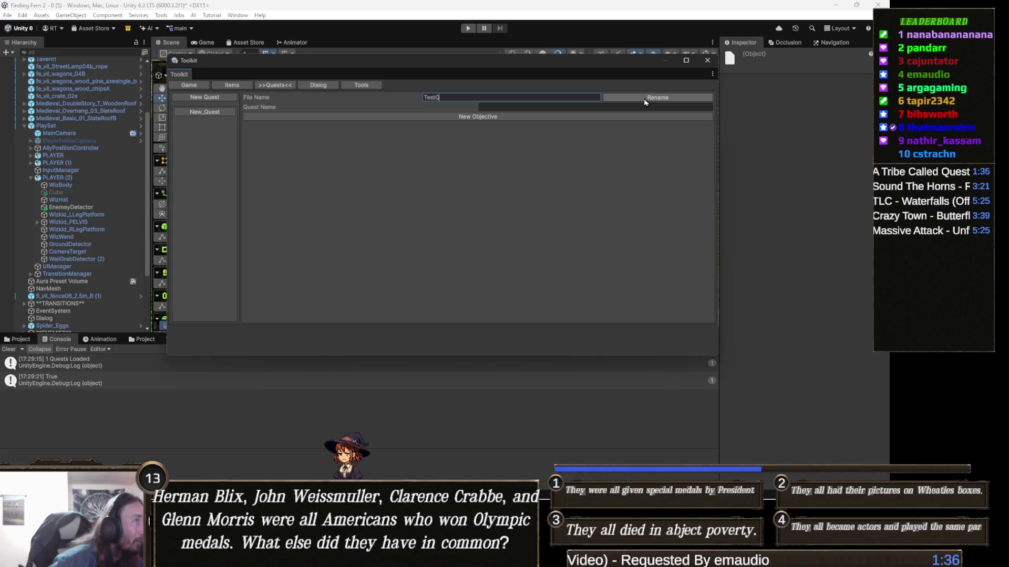
# Check the Quests folder, which still holds New_Quest, then close the Toolkit and go back to Visual Studio.
pyautogui.click(21, 340)
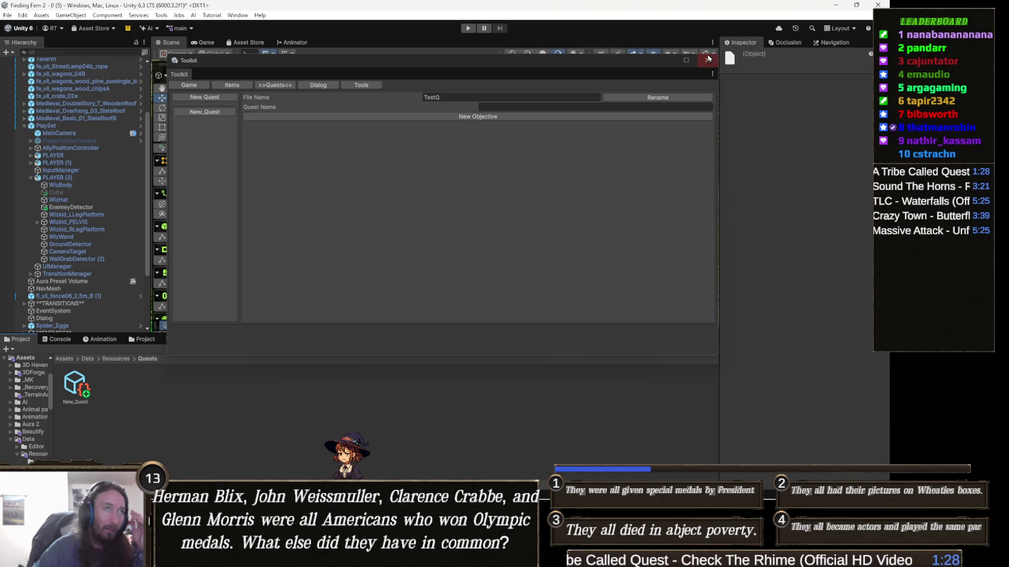
pyautogui.click(708, 59)
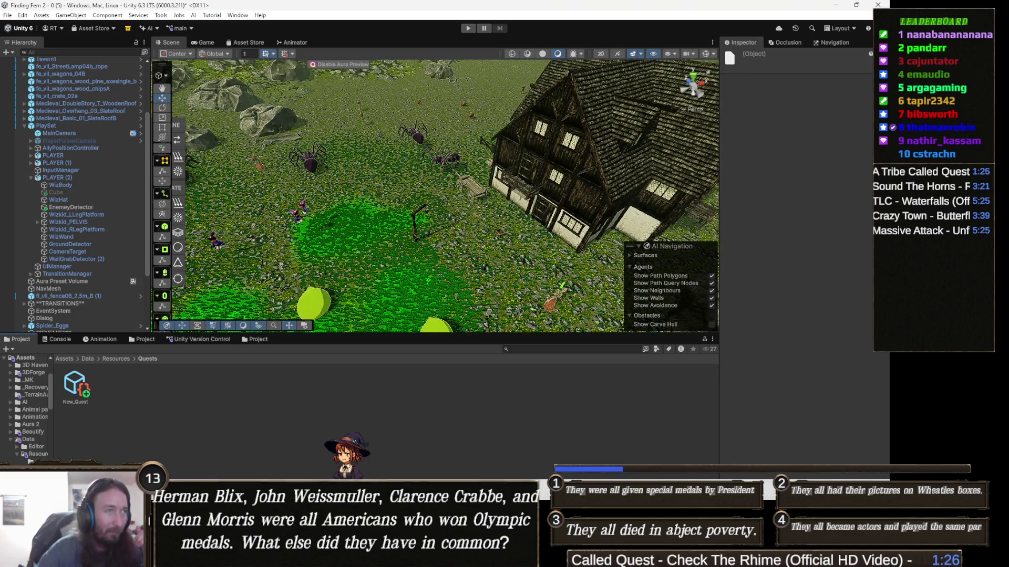
pyautogui.hotkey('alt', 'Tab')
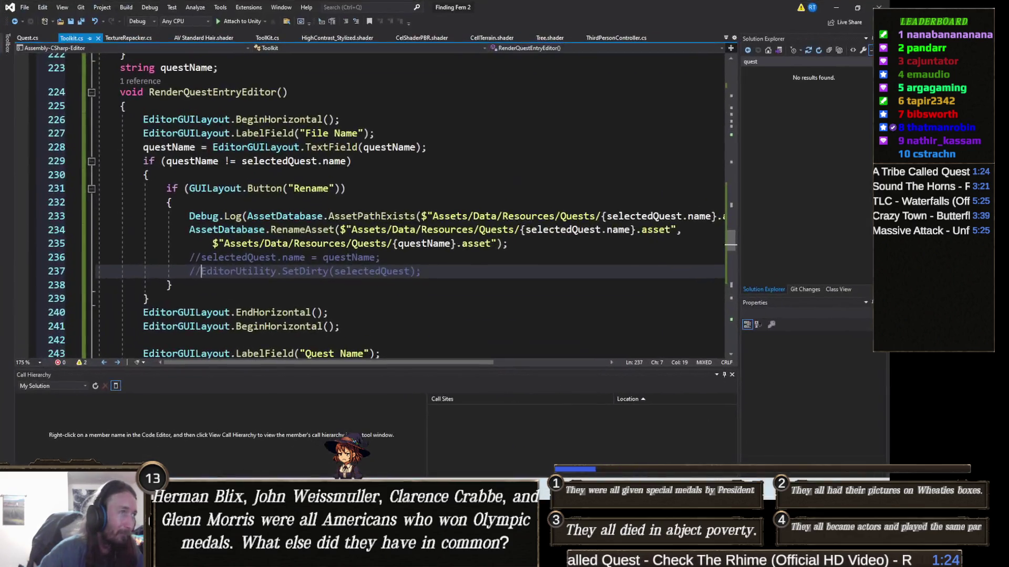
pyautogui.click(415, 216)
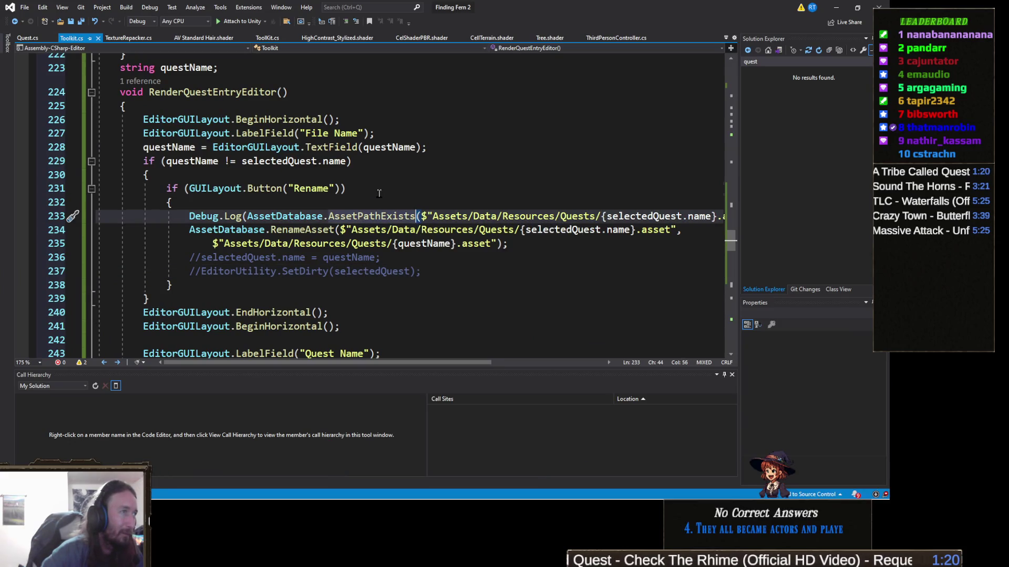
pyautogui.click(379, 193)
pyautogui.scroll(8, 236, 274)
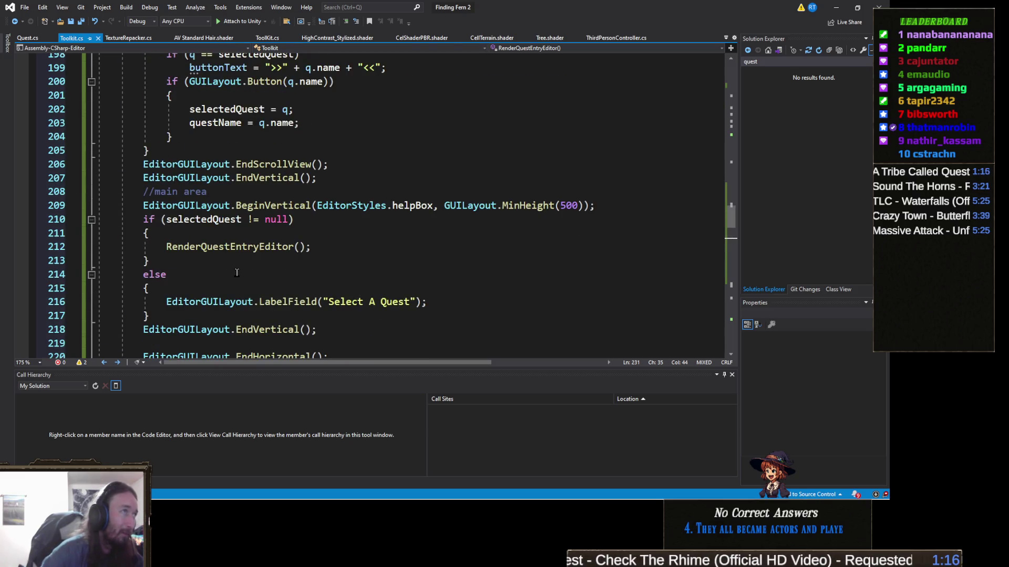
pyautogui.scroll(4, 237, 273)
pyautogui.scroll(10, 230, 261)
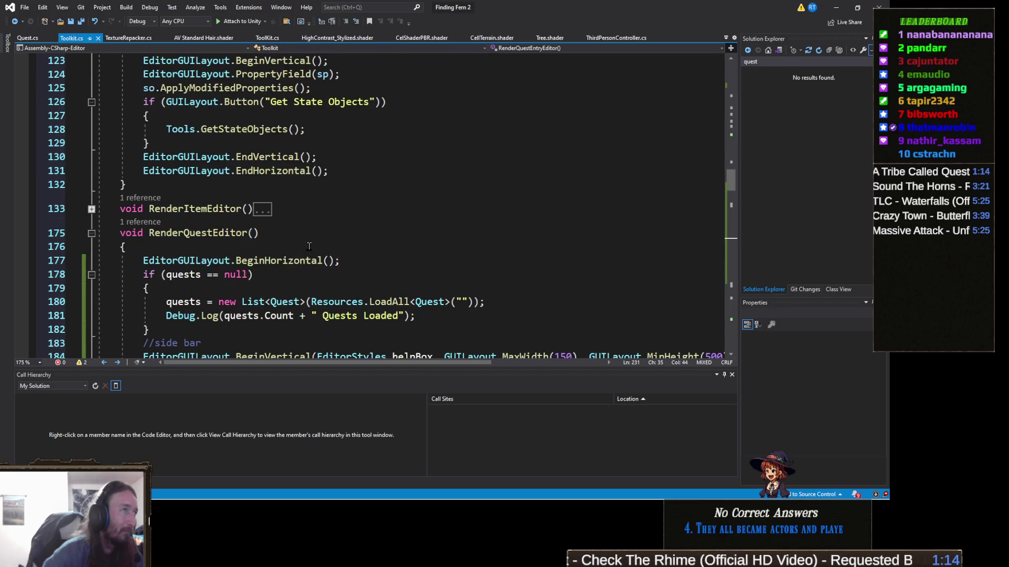
pyautogui.scroll(-4, 296, 249)
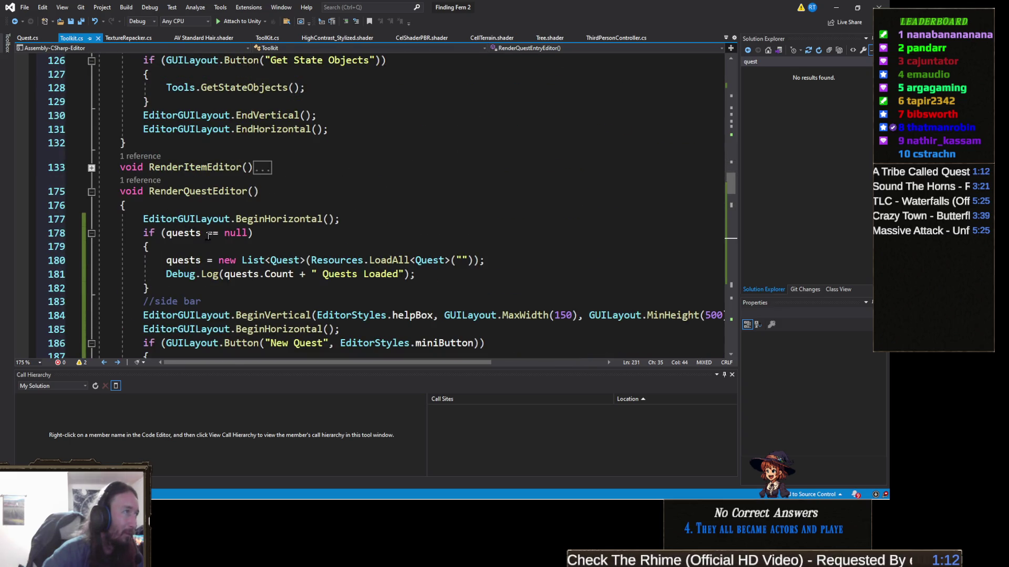
pyautogui.click(258, 168)
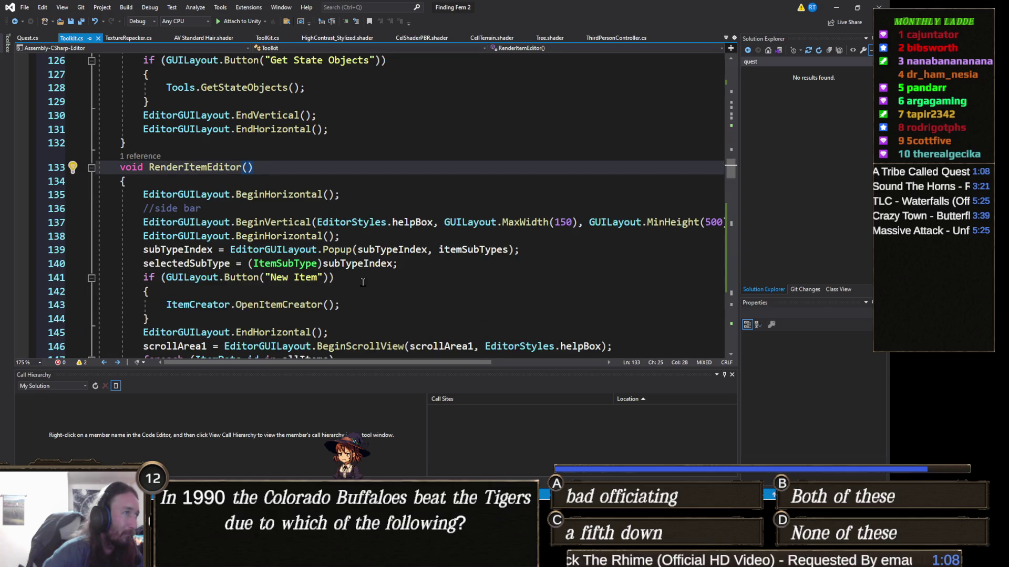
pyautogui.scroll(-7, 383, 277)
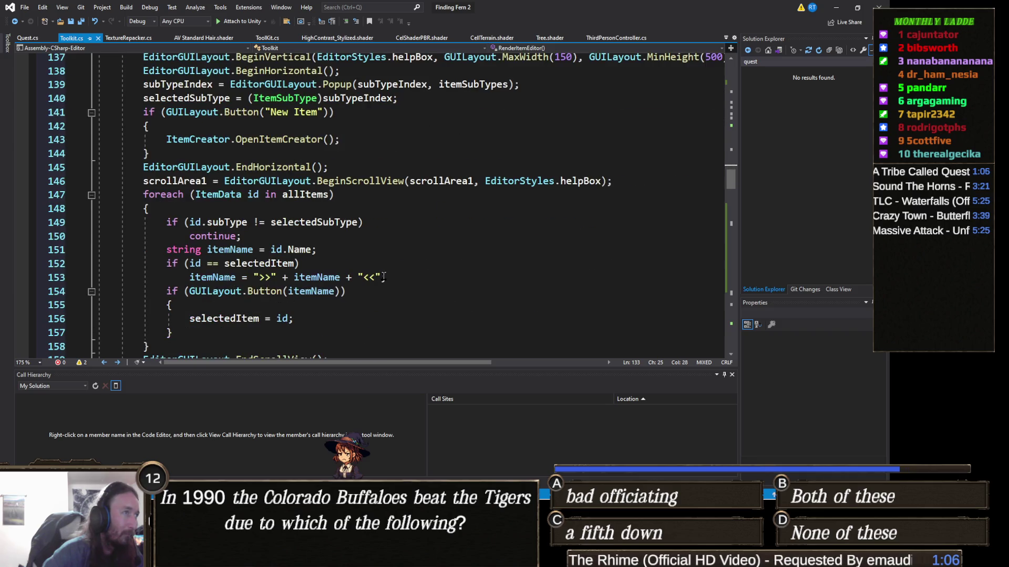
pyautogui.scroll(-5, 384, 277)
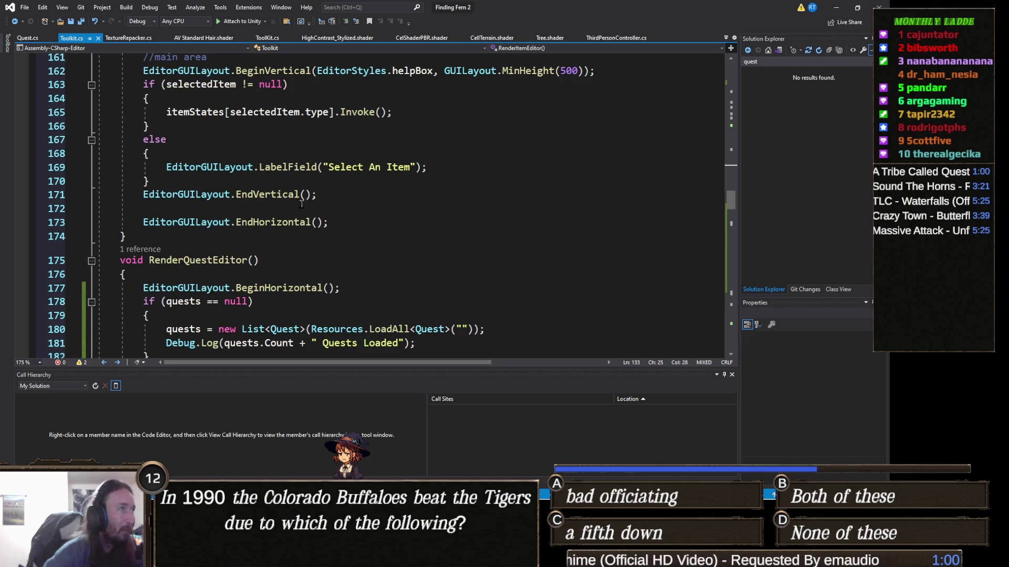
pyautogui.scroll(1, 302, 205)
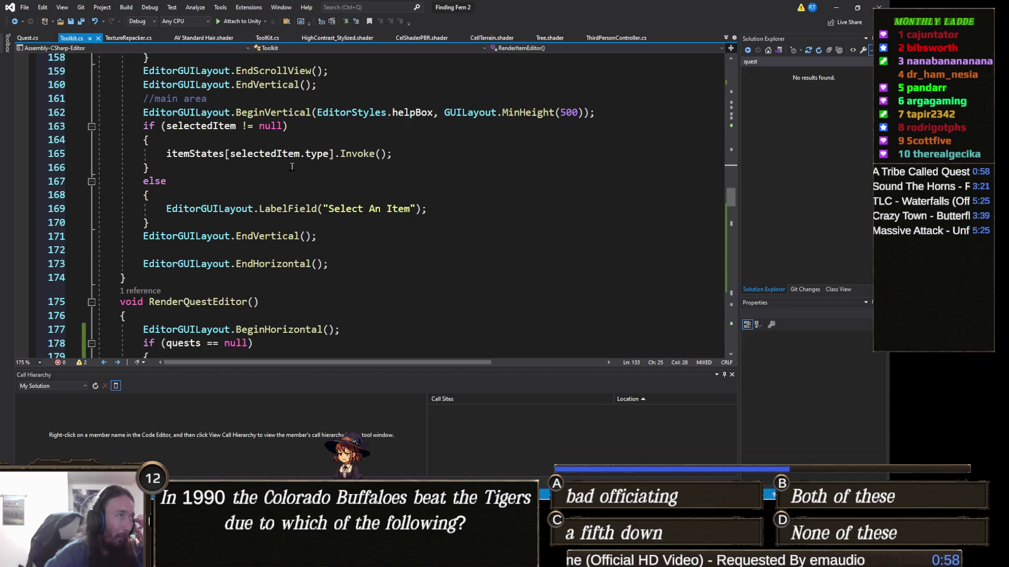
pyautogui.doubleClick(208, 156)
pyautogui.scroll(-20, 236, 236)
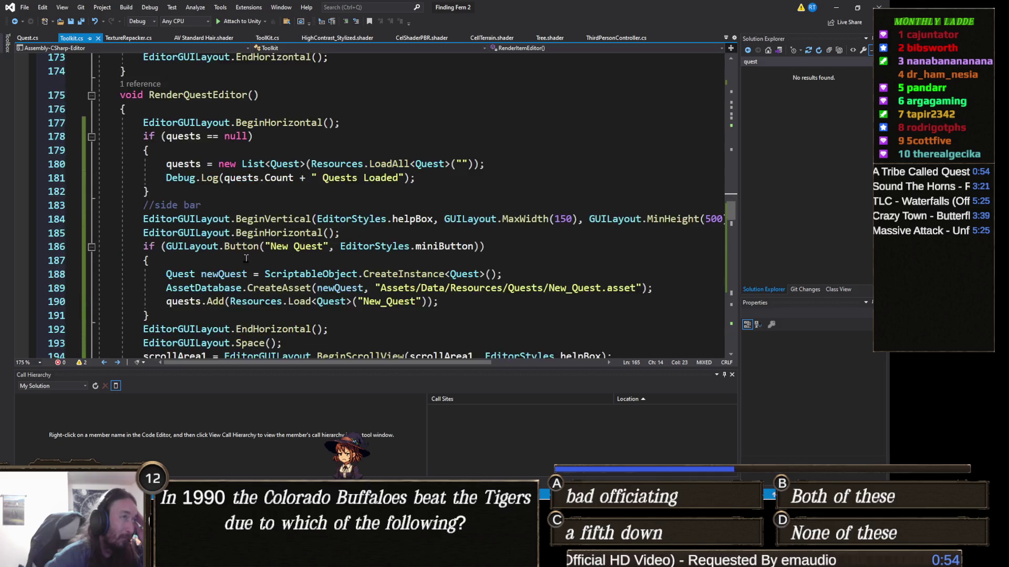
pyautogui.scroll(-11, 247, 257)
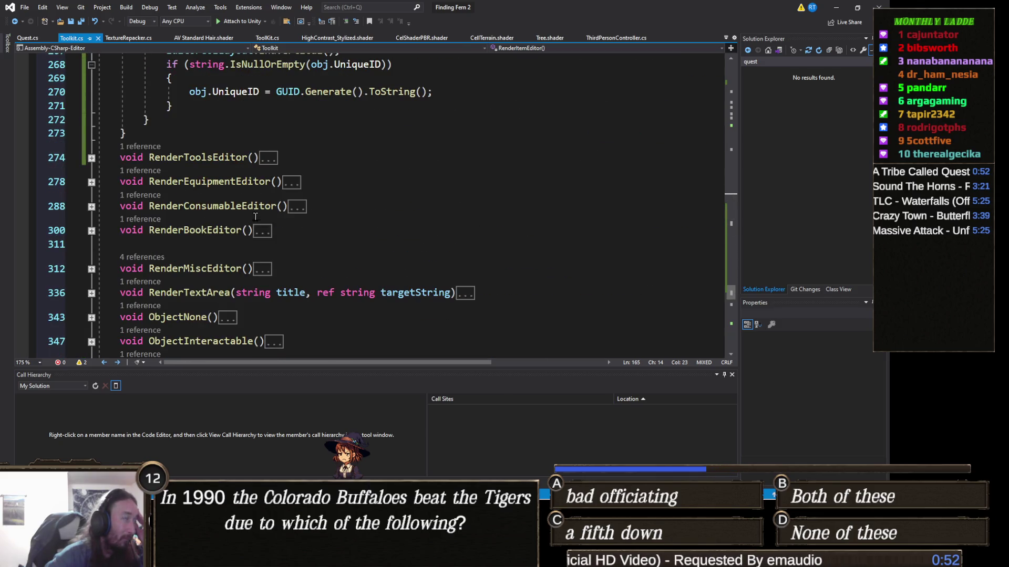
pyautogui.scroll(19, 241, 231)
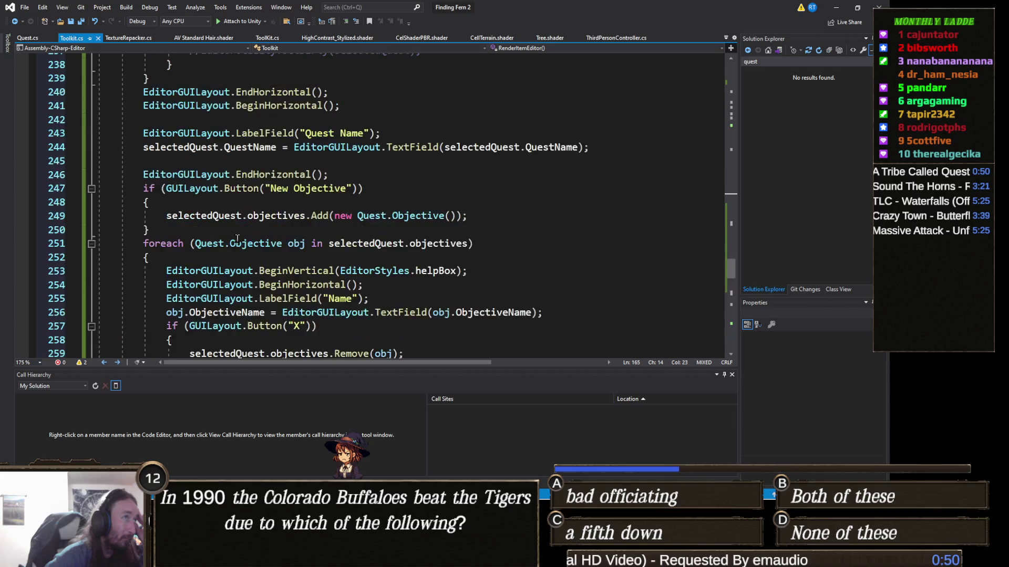
pyautogui.scroll(4, 237, 238)
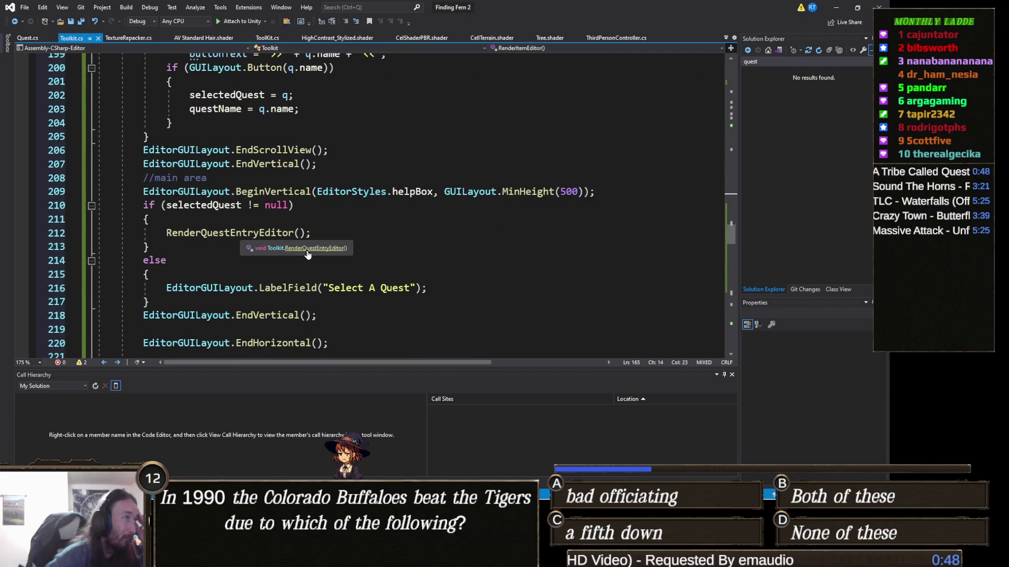
pyautogui.scroll(-2, 267, 288)
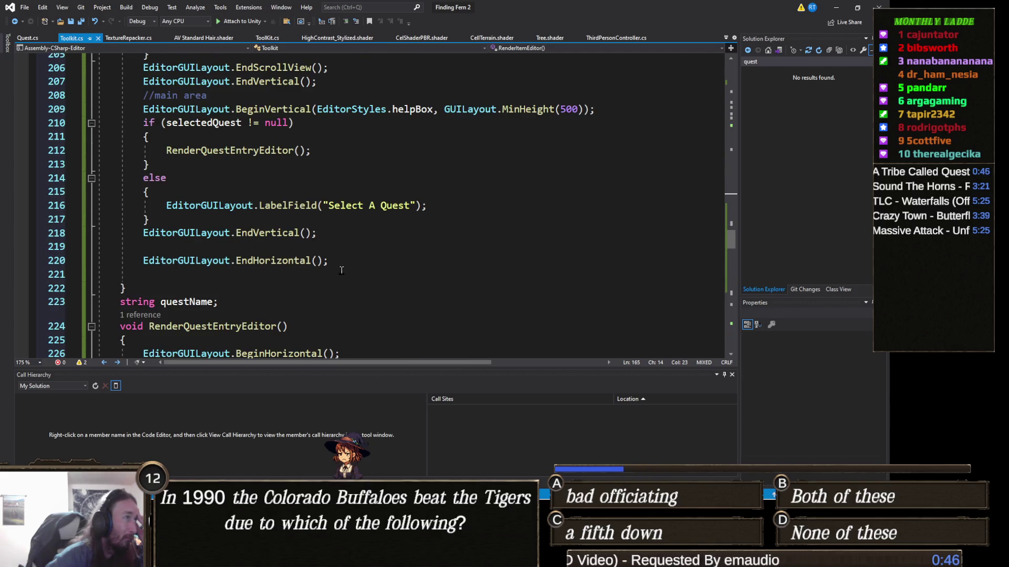
pyautogui.scroll(3, 335, 268)
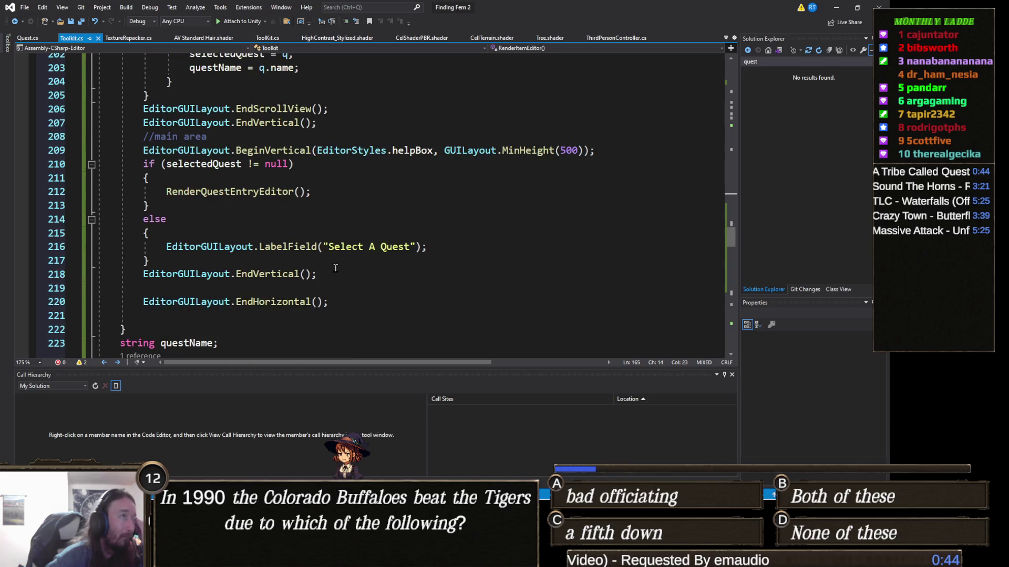
pyautogui.scroll(-15, 336, 268)
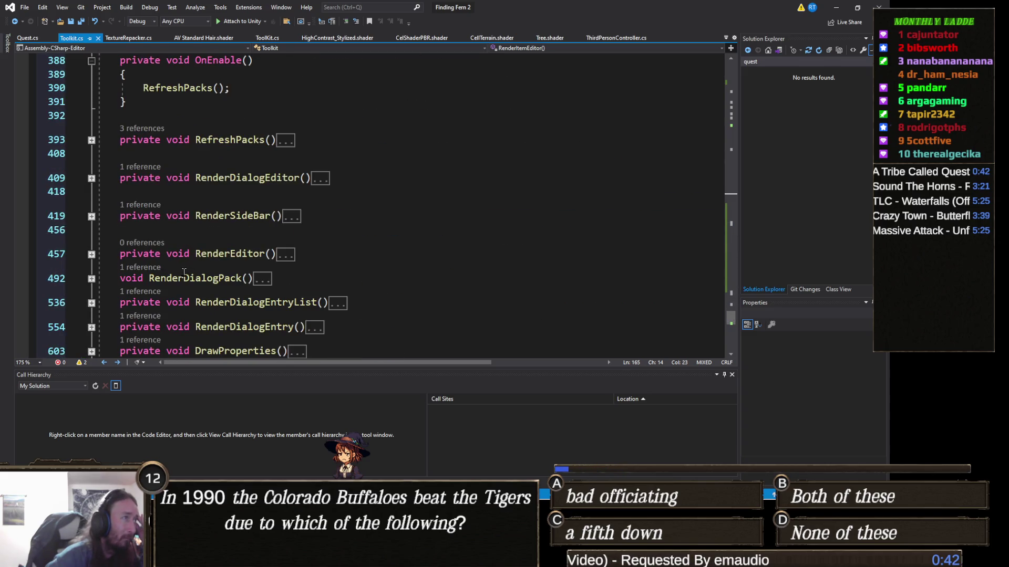
pyautogui.scroll(10, 237, 237)
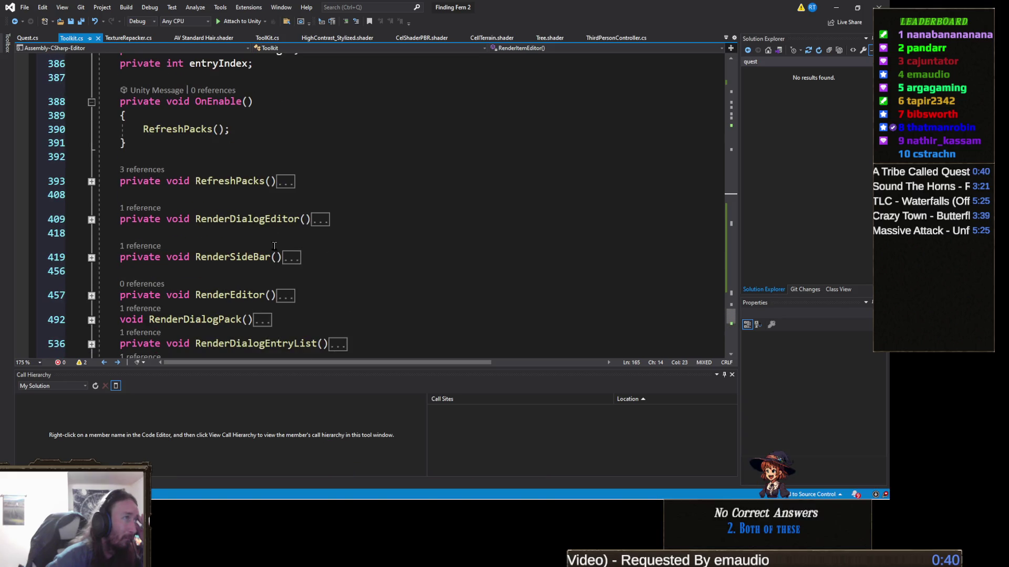
pyautogui.scroll(10, 274, 244)
pyautogui.scroll(-5, 271, 244)
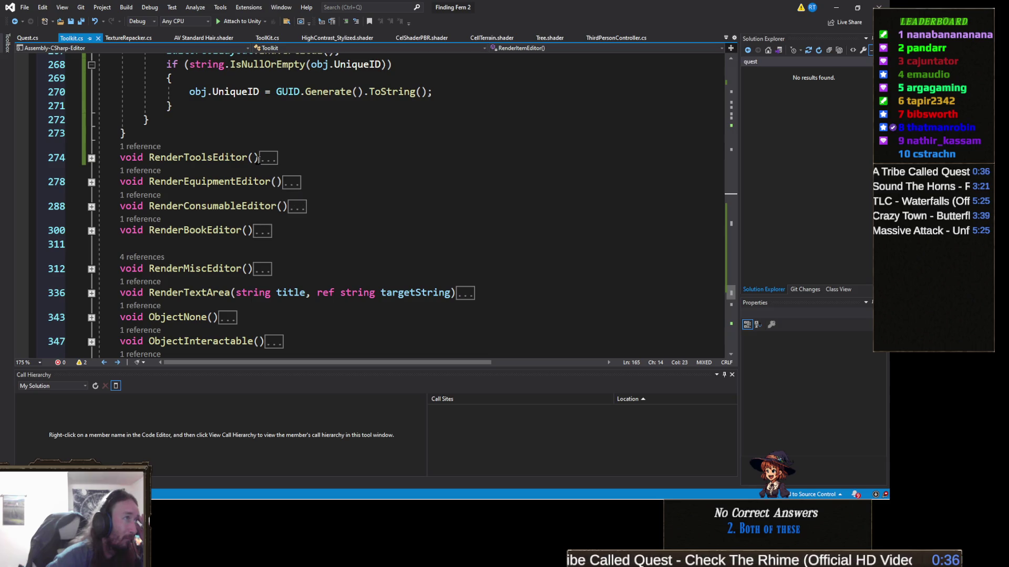
pyautogui.doubleClick(292, 183)
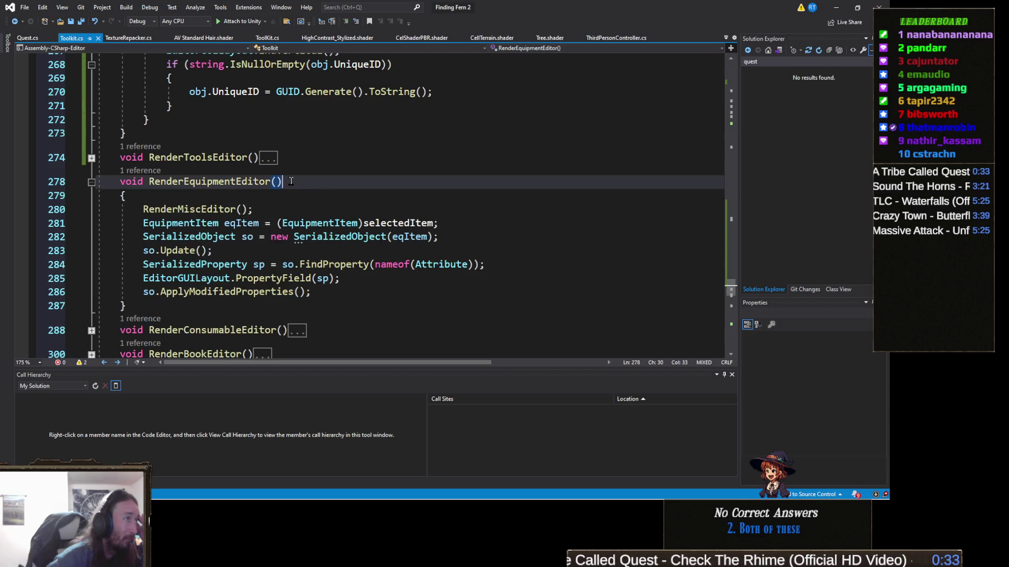
pyautogui.doubleClick(210, 209)
pyautogui.rightClick(207, 210)
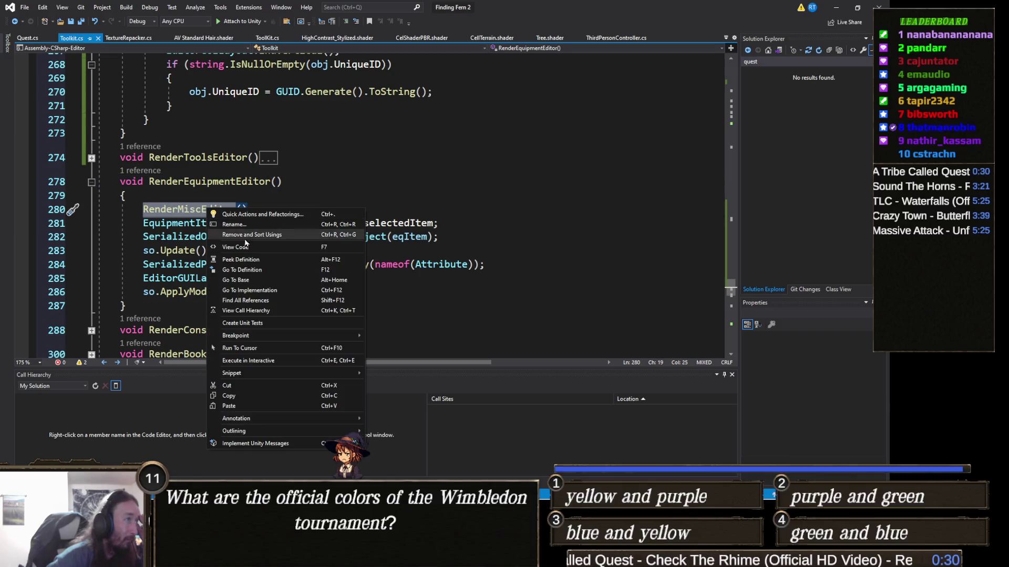
pyautogui.click(240, 270)
pyautogui.click(263, 207)
pyautogui.doubleClick(263, 206)
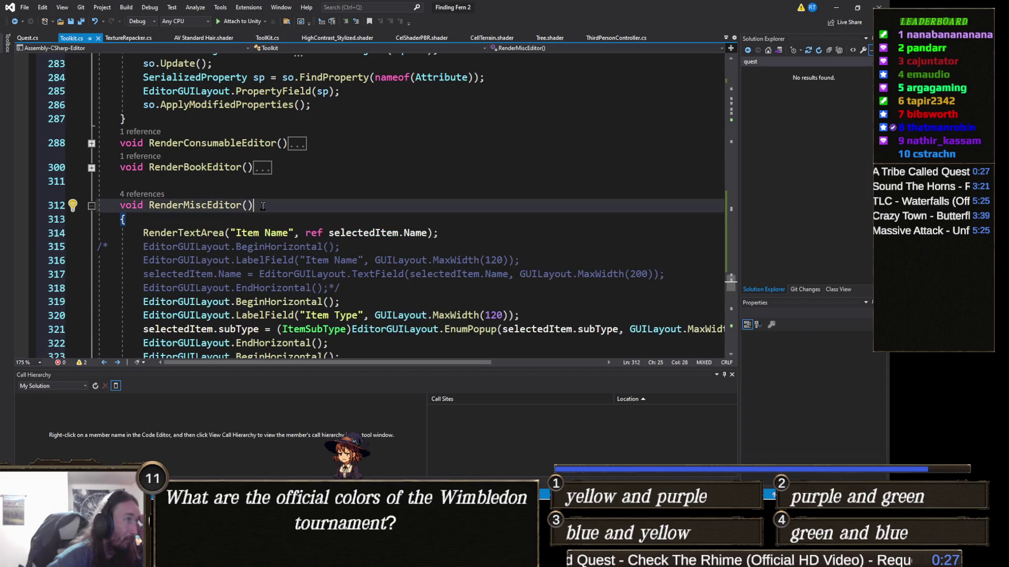
pyautogui.scroll(-13, 274, 218)
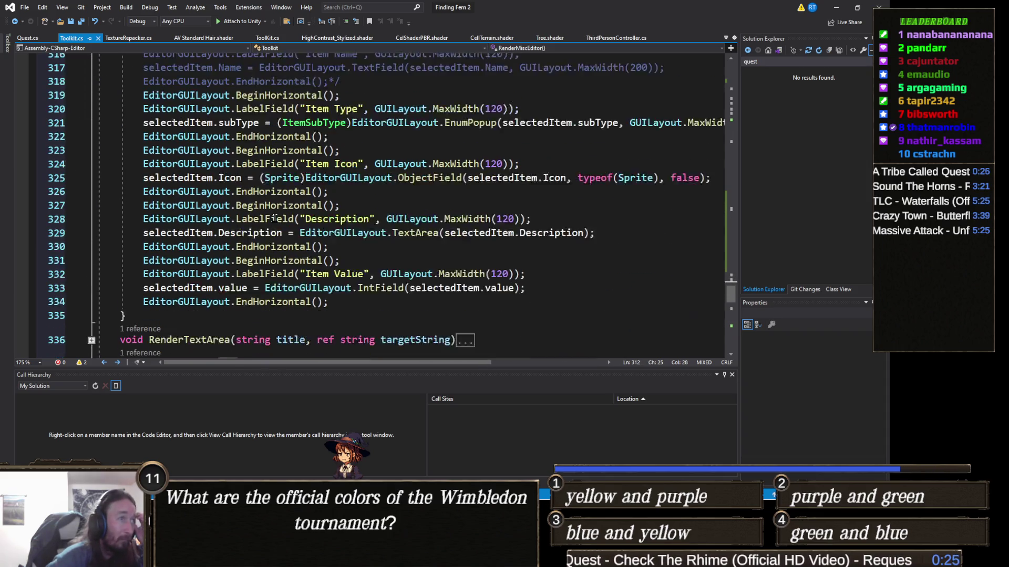
pyautogui.scroll(3, 274, 218)
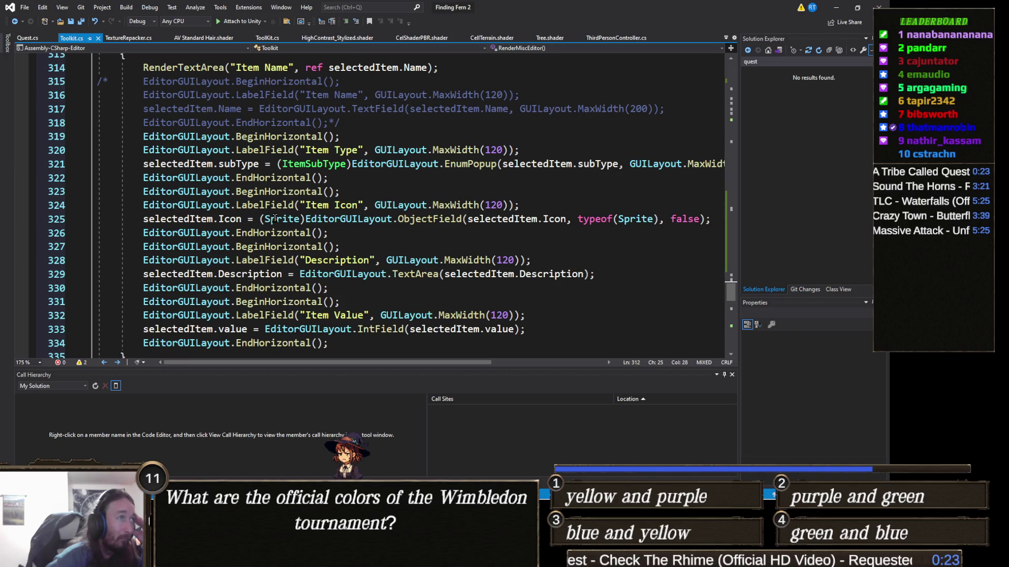
pyautogui.scroll(1, 274, 218)
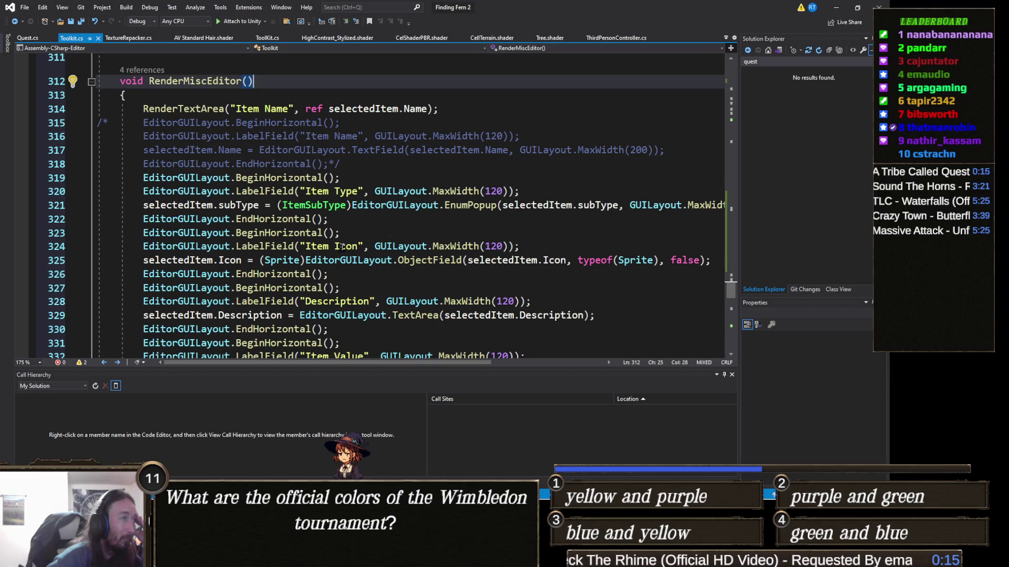
pyautogui.scroll(-2, 385, 223)
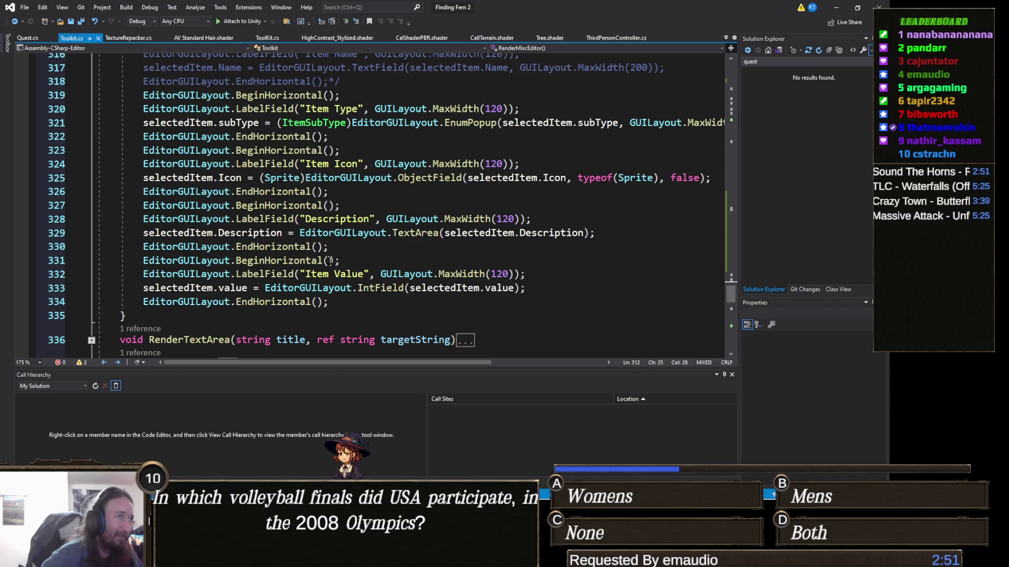
pyautogui.scroll(10, 322, 252)
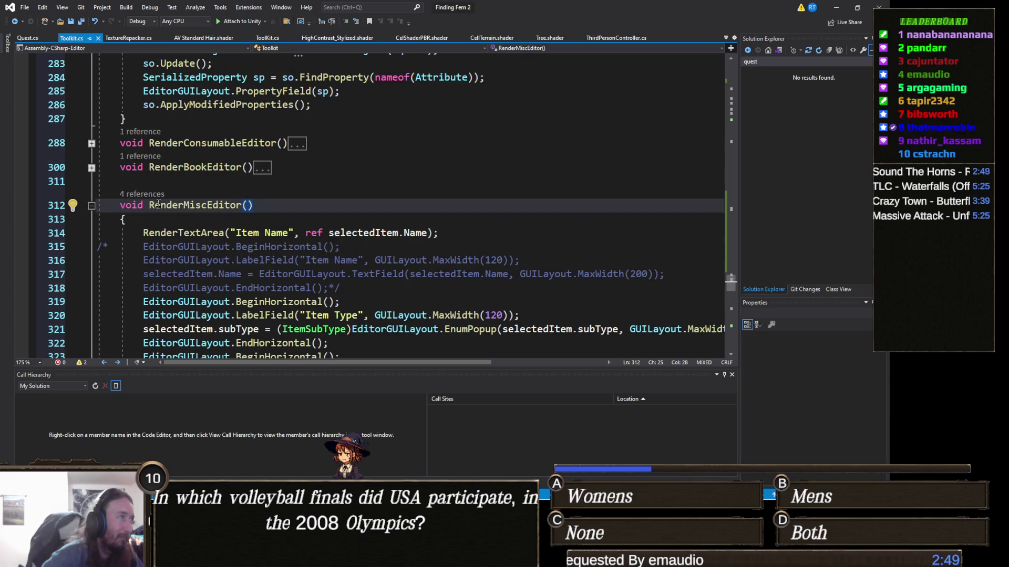
# Collapse the RenderMiscEditor and RenderItemEditor method bodies in Toolkit.cs.
pyautogui.click(91, 206)
pyautogui.scroll(1, 225, 244)
pyautogui.scroll(4, 225, 244)
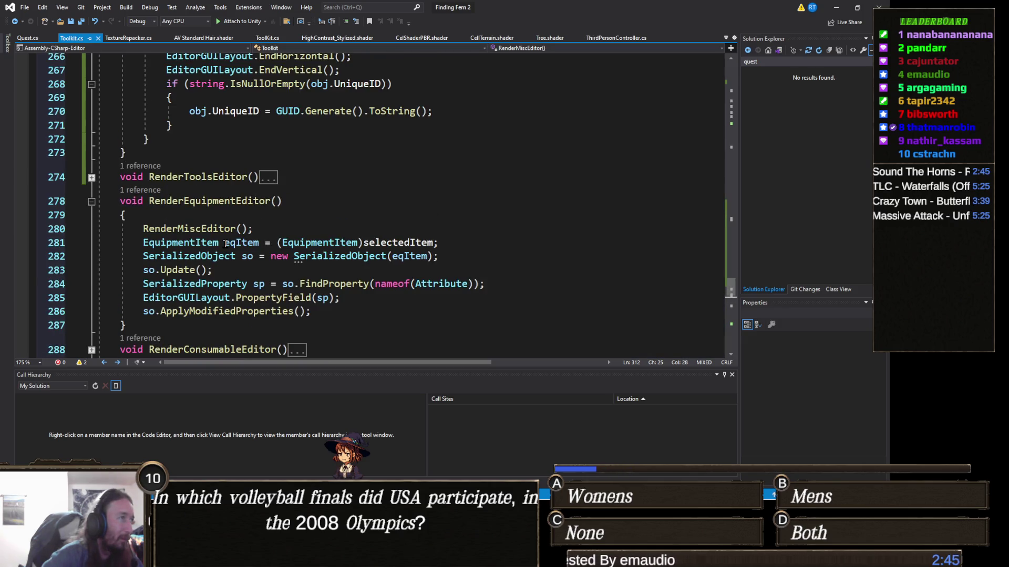
pyautogui.scroll(11, 225, 244)
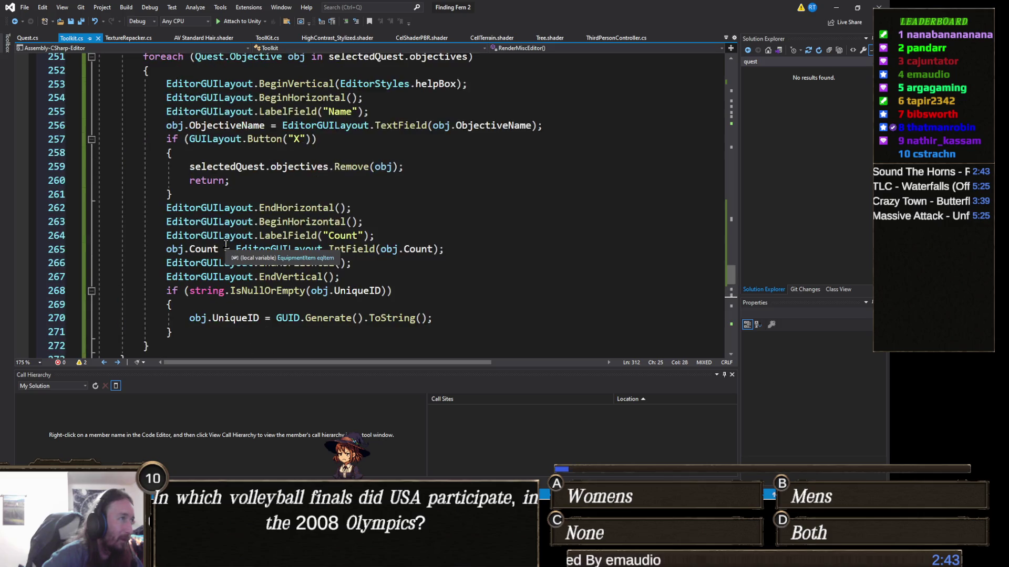
pyautogui.scroll(20, 225, 244)
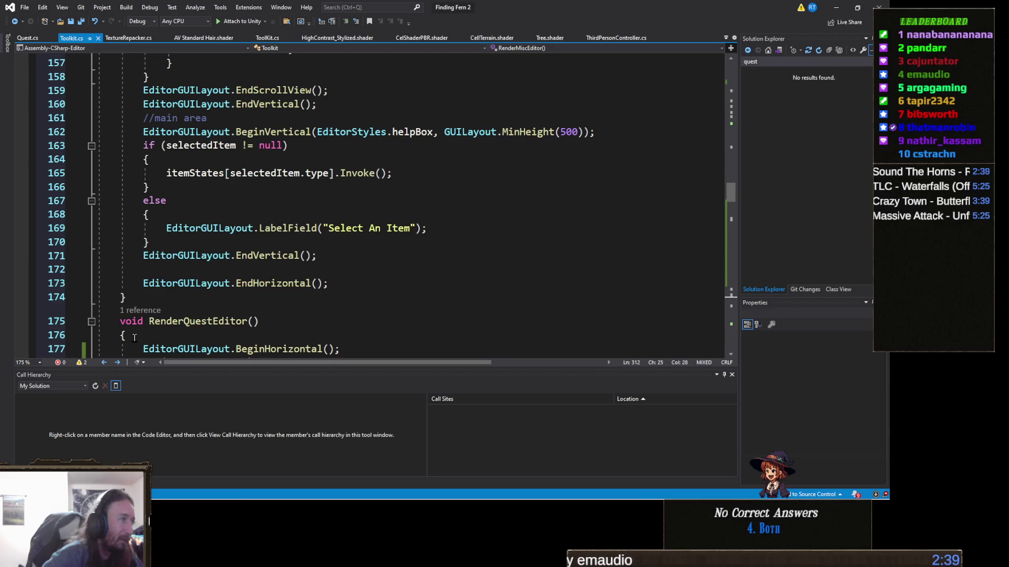
pyautogui.scroll(11, 141, 311)
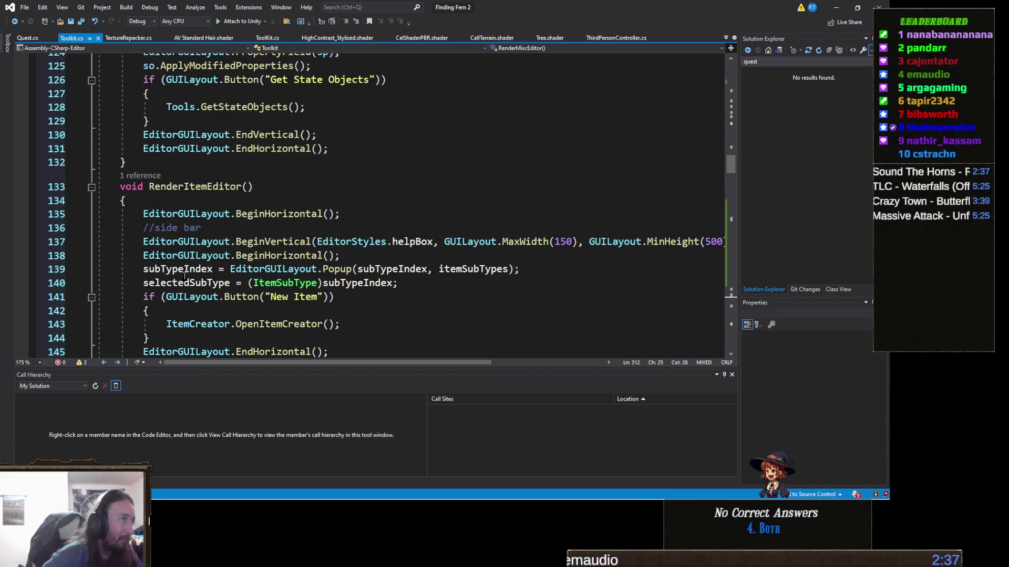
pyautogui.scroll(4, 184, 275)
pyautogui.scroll(-3, 183, 276)
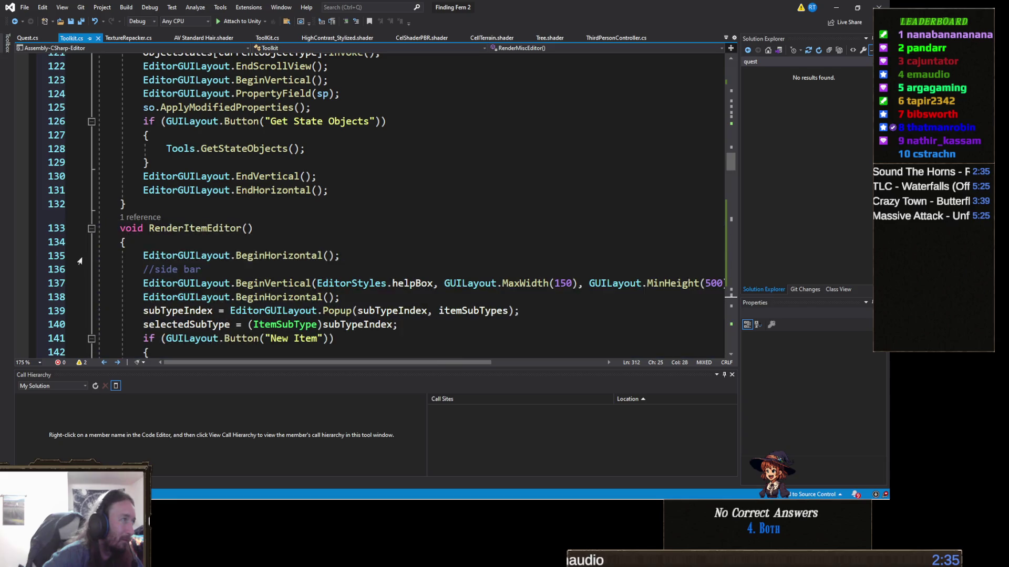
pyautogui.click(85, 261)
# Collapse the RenderGameEditor and RenderEquipmentEditor method bodies.
pyautogui.scroll(10, 151, 259)
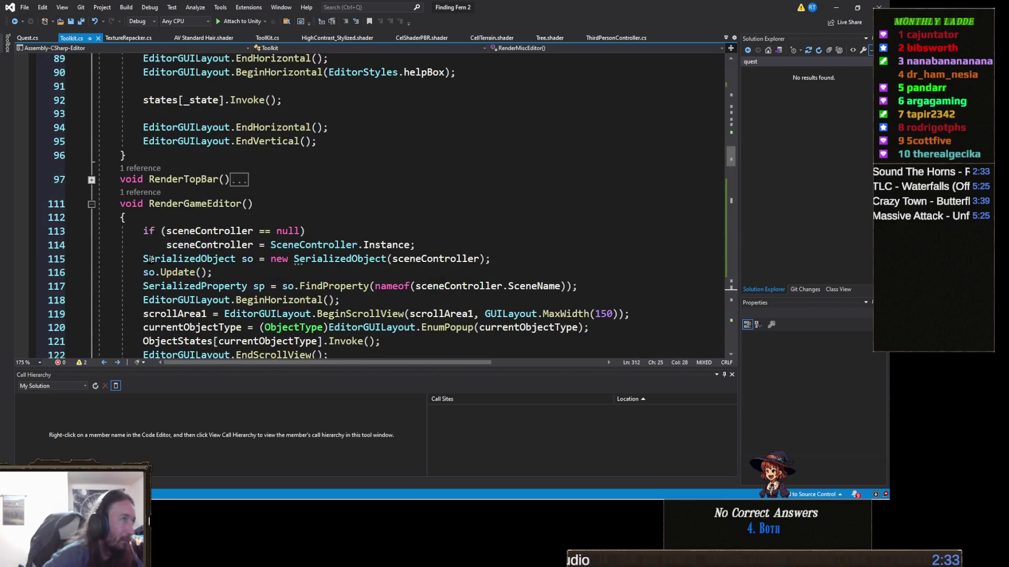
pyautogui.click(92, 205)
pyautogui.scroll(3, 155, 245)
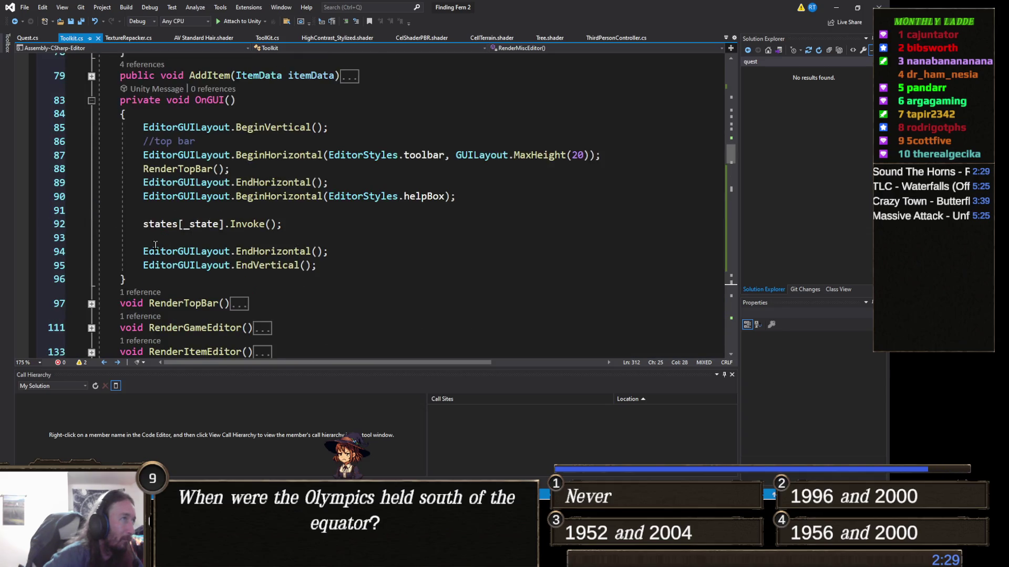
pyautogui.scroll(3, 155, 244)
pyautogui.scroll(-20, 153, 250)
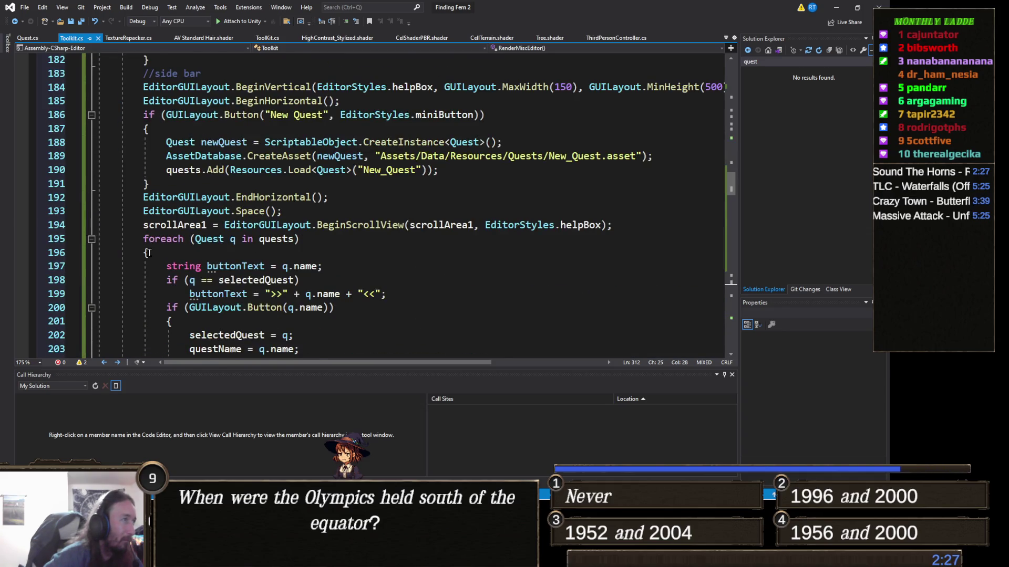
pyautogui.scroll(-15, 148, 252)
pyautogui.scroll(3, 149, 253)
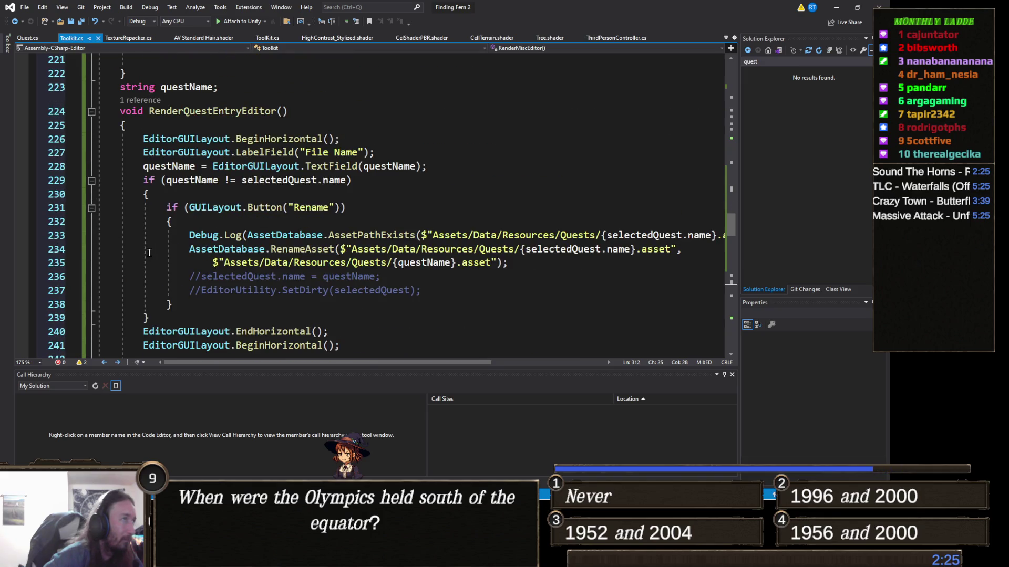
pyautogui.scroll(-20, 150, 252)
pyautogui.scroll(3, 149, 252)
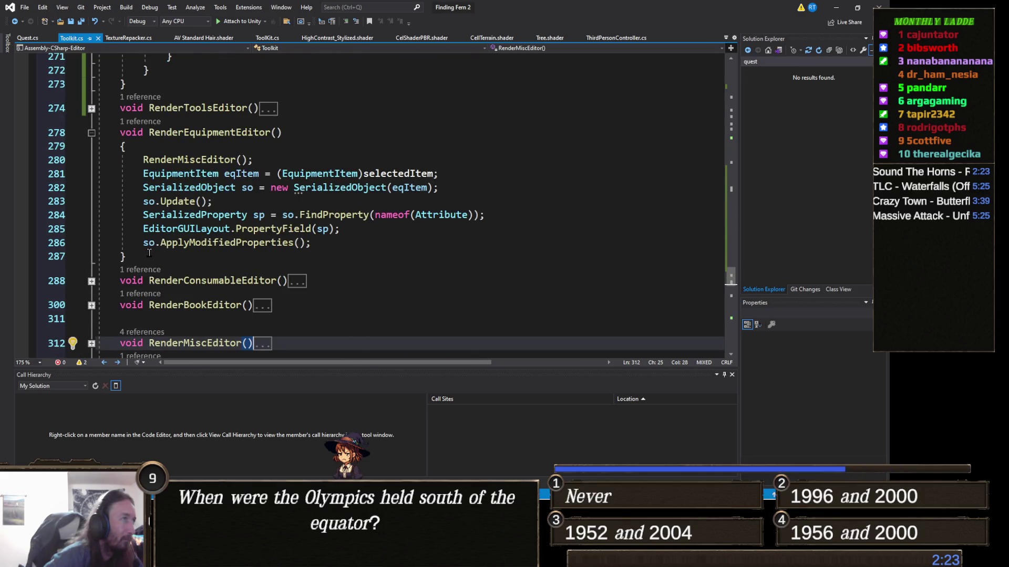
pyautogui.click(91, 133)
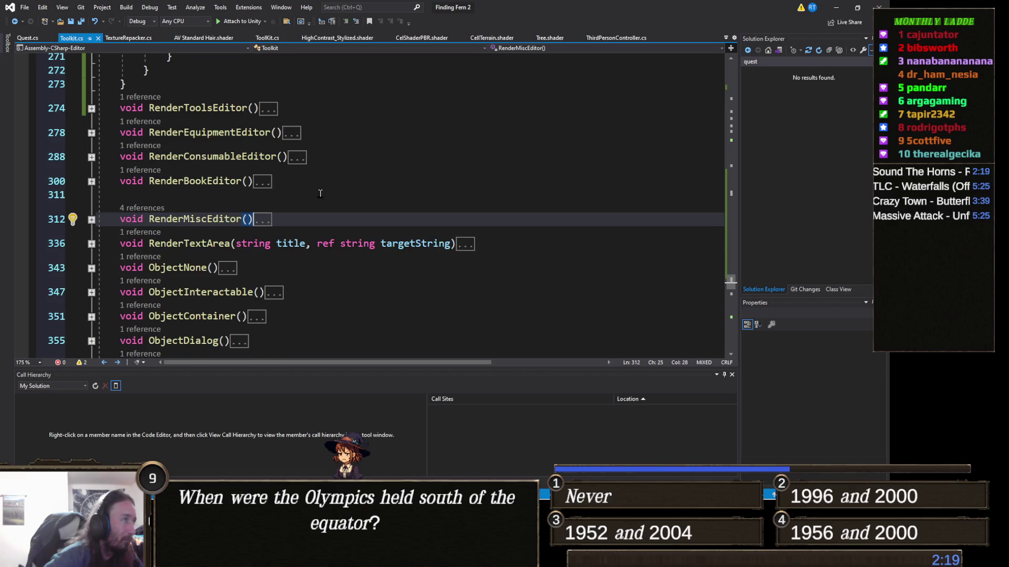
pyautogui.scroll(-3, 249, 217)
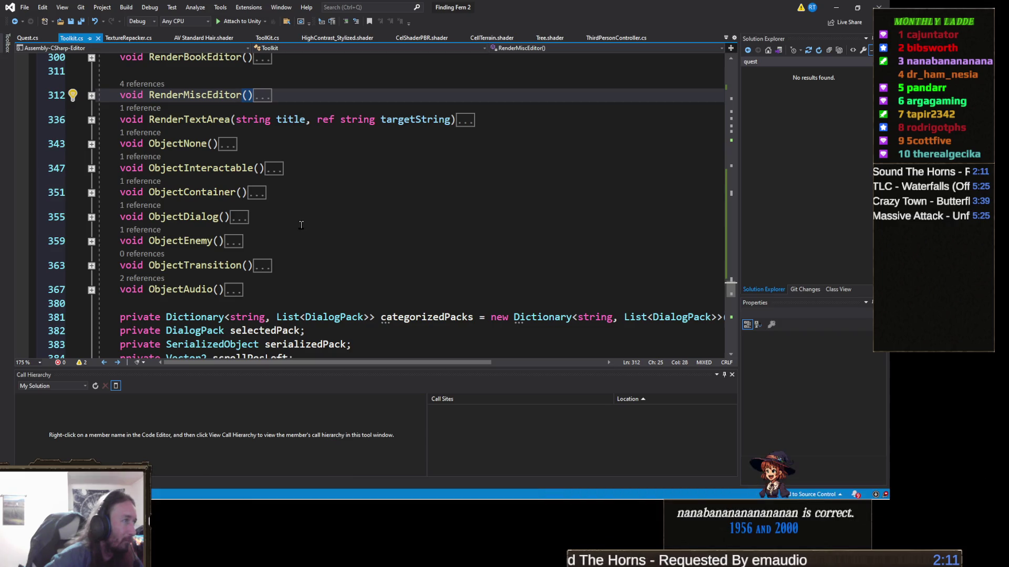
# Expand RenderEditor to read its code, then collapse it again.
pyautogui.scroll(-1, 299, 224)
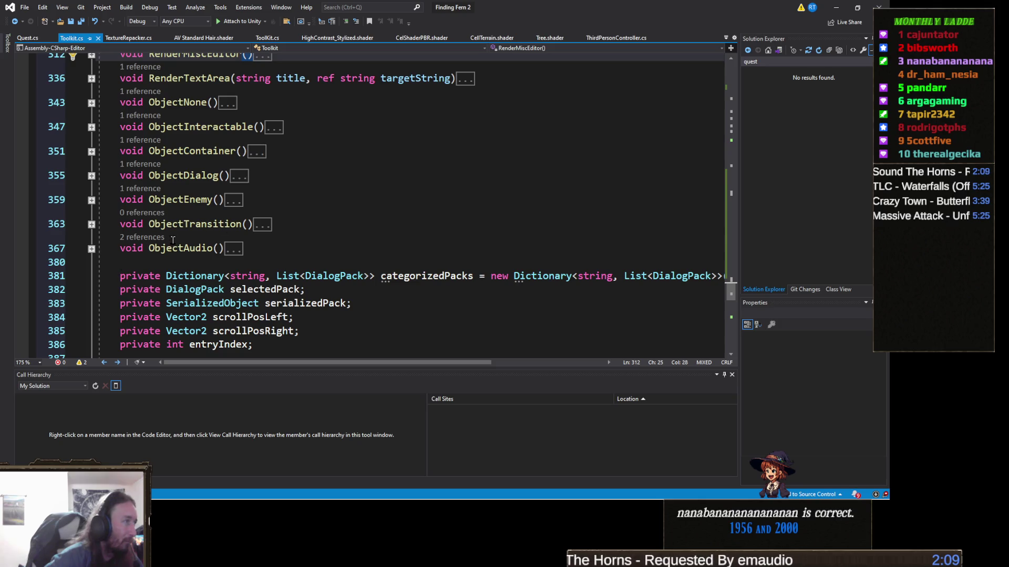
pyautogui.scroll(-3, 227, 246)
pyautogui.scroll(-2, 227, 239)
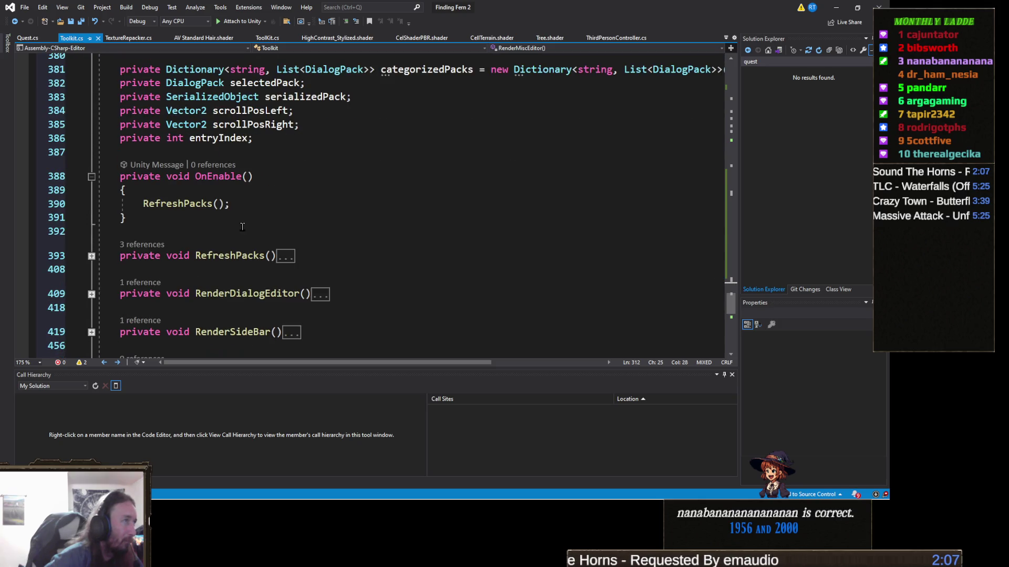
pyautogui.scroll(-2, 243, 226)
pyautogui.scroll(-2, 250, 229)
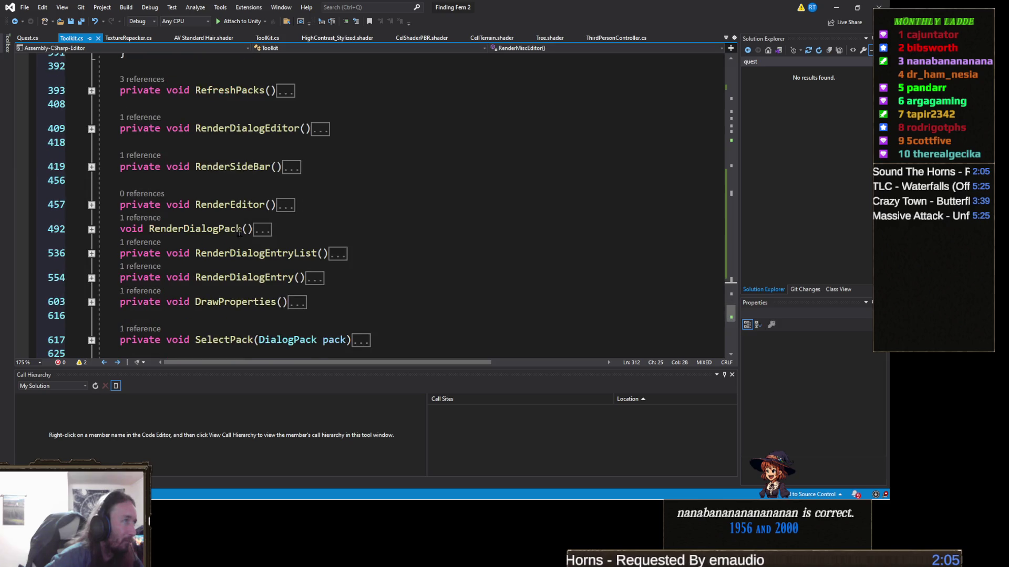
pyautogui.doubleClick(284, 206)
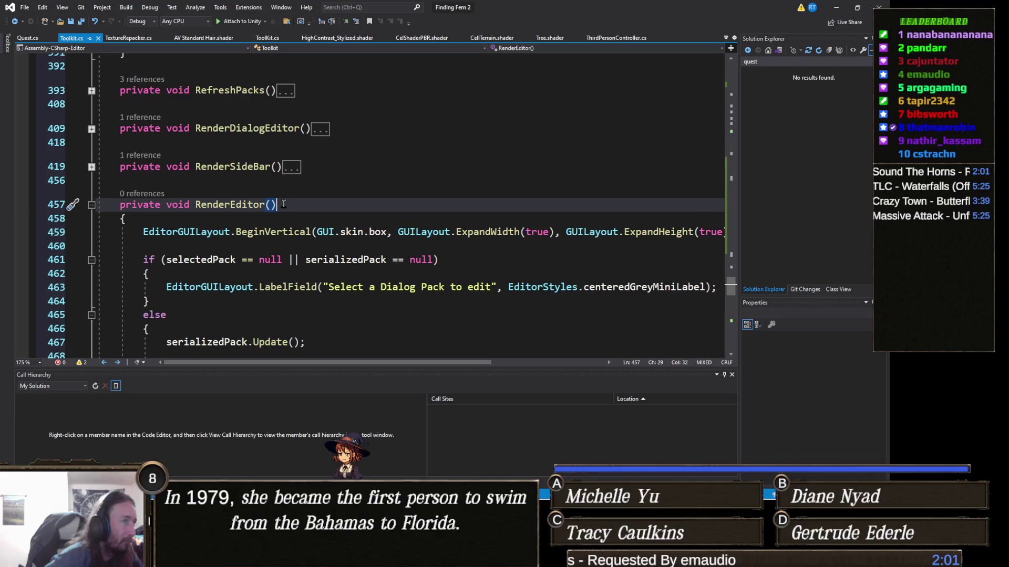
pyautogui.scroll(-2, 283, 204)
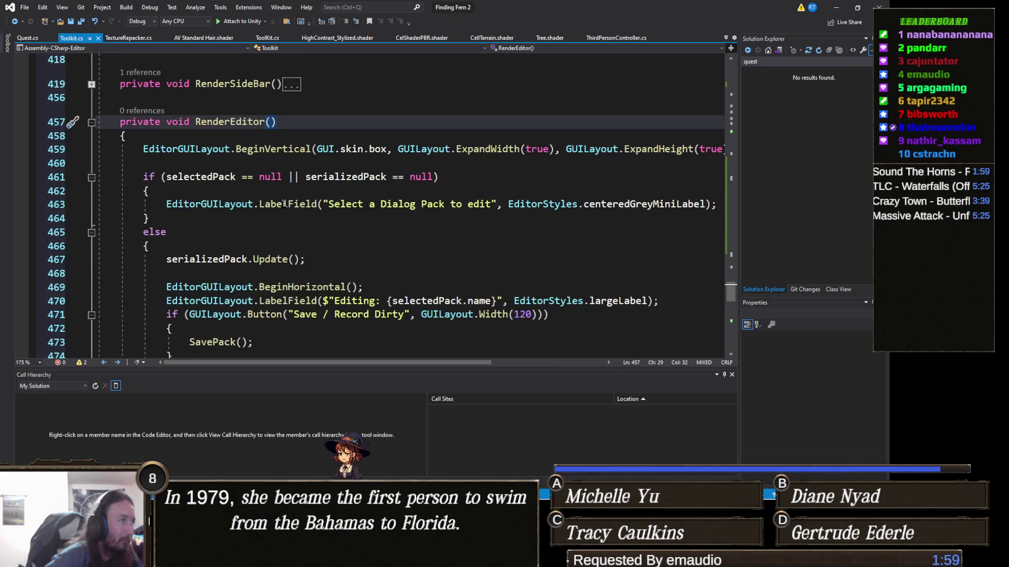
pyautogui.scroll(2, 135, 188)
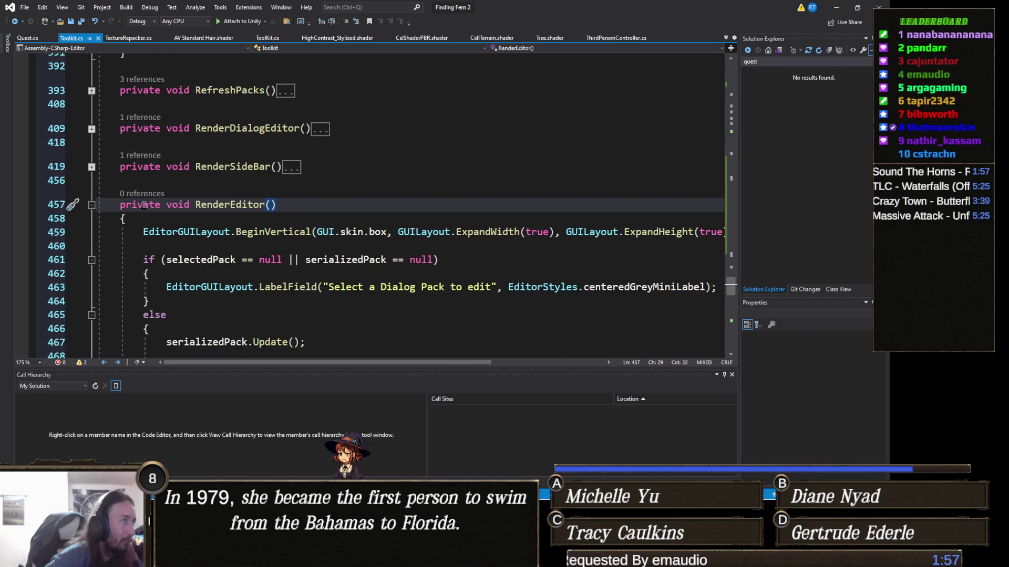
pyautogui.scroll(-4, 158, 184)
pyautogui.scroll(-3, 244, 161)
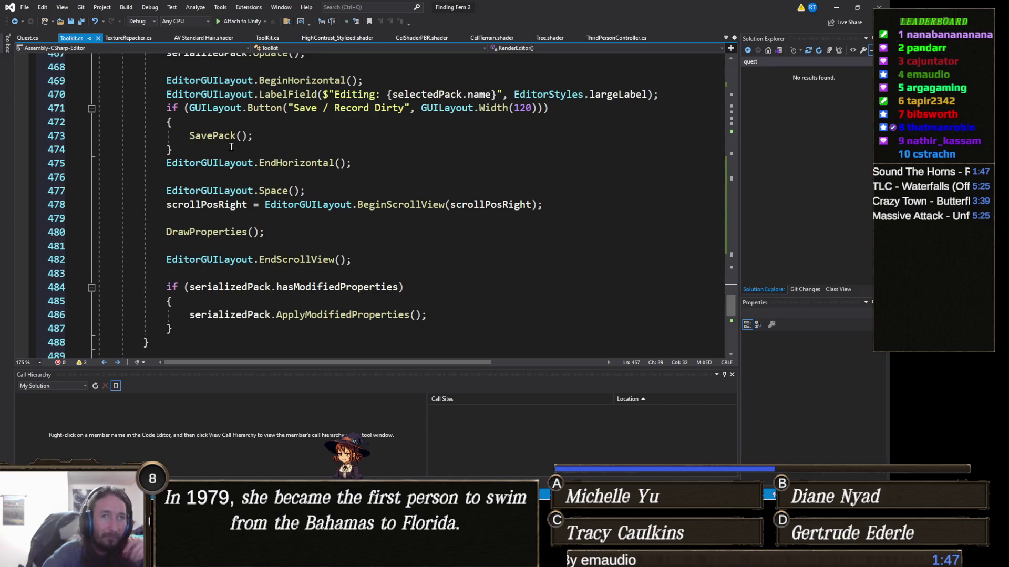
pyautogui.scroll(3, 156, 178)
pyautogui.scroll(2, 156, 179)
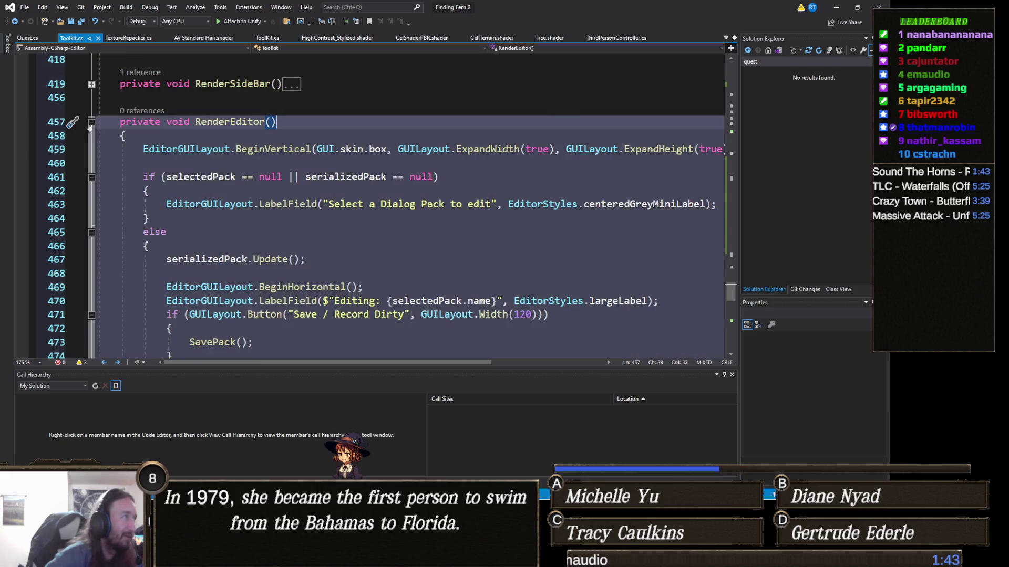
pyautogui.click(92, 122)
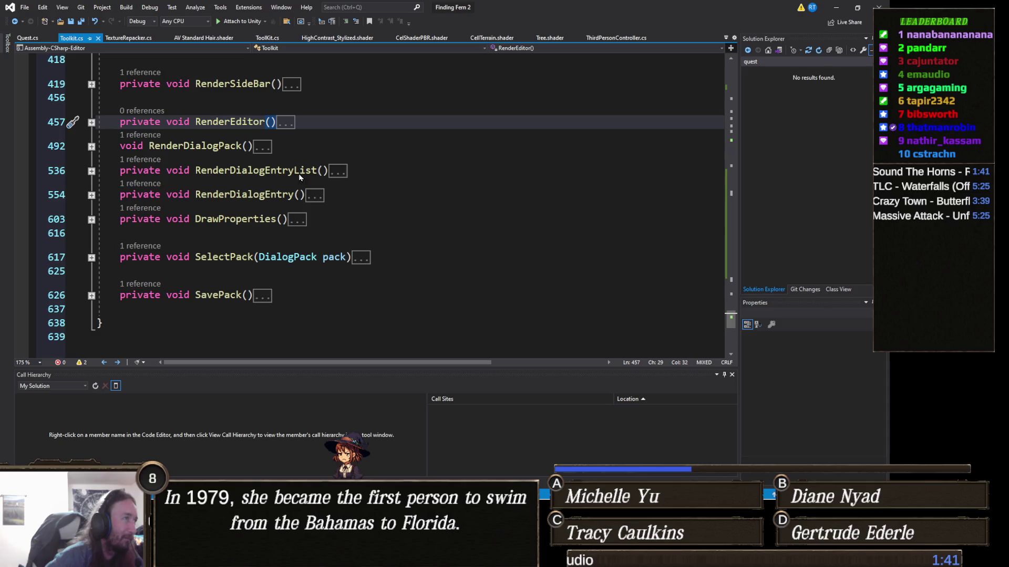
# Expand RenderDialogPack to study its name-update code, then switch back to the Unity Editor.
pyautogui.doubleClick(265, 147)
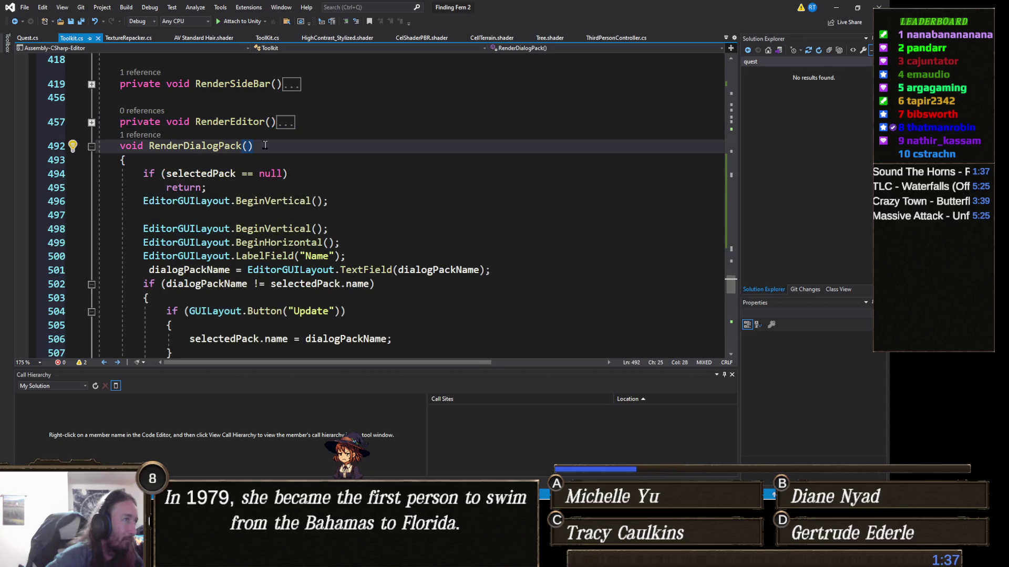
pyautogui.scroll(-2, 265, 145)
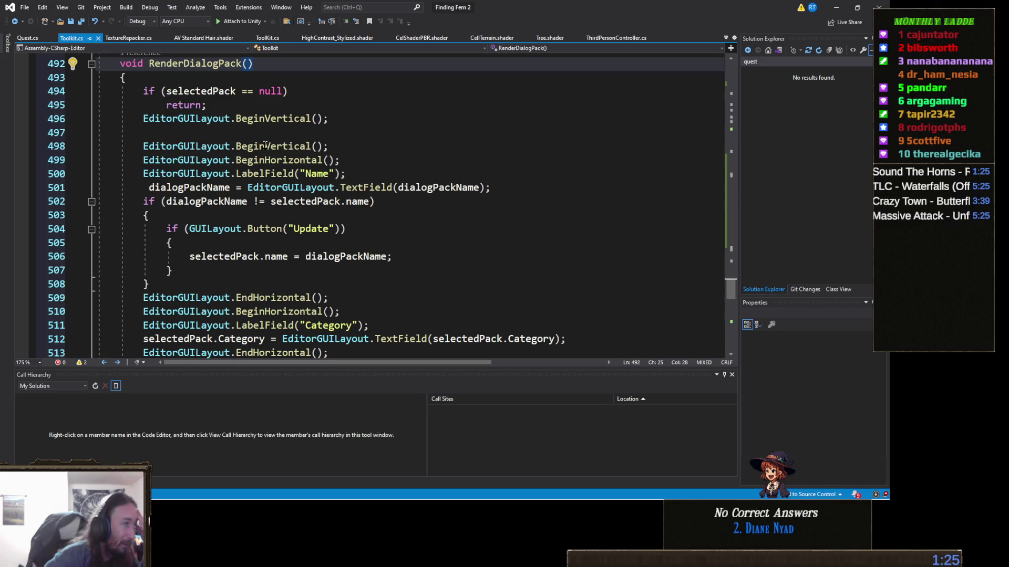
pyautogui.scroll(-4, 331, 198)
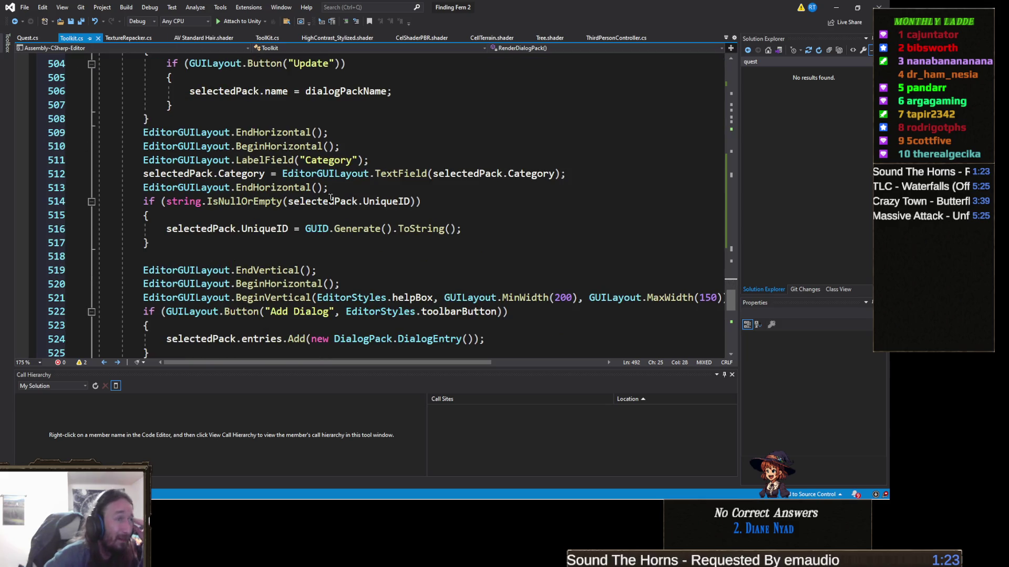
pyautogui.hotkey('alt', 'Tab')
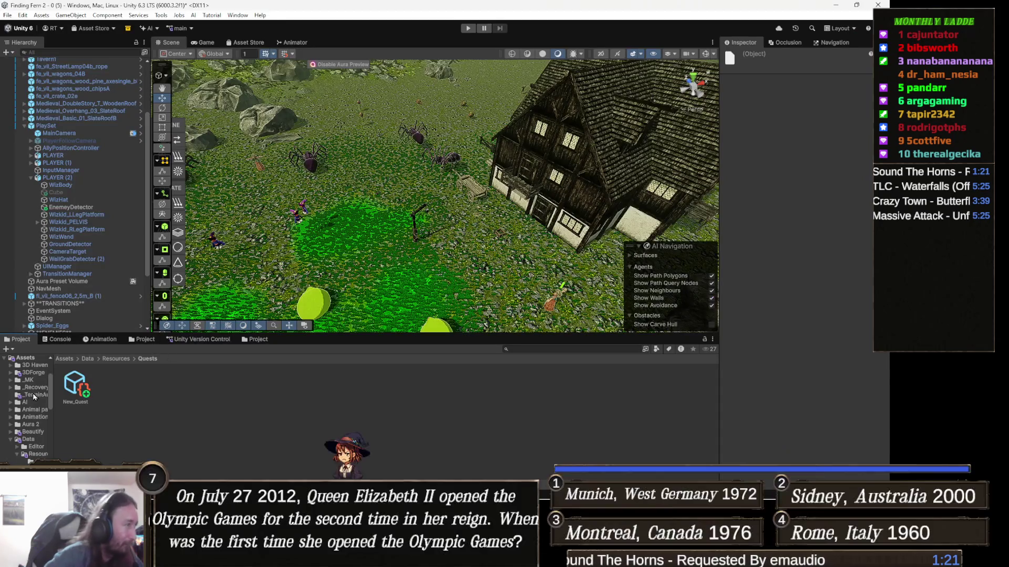
# Open the code line that logged True from Unity's Console.
pyautogui.click(65, 342)
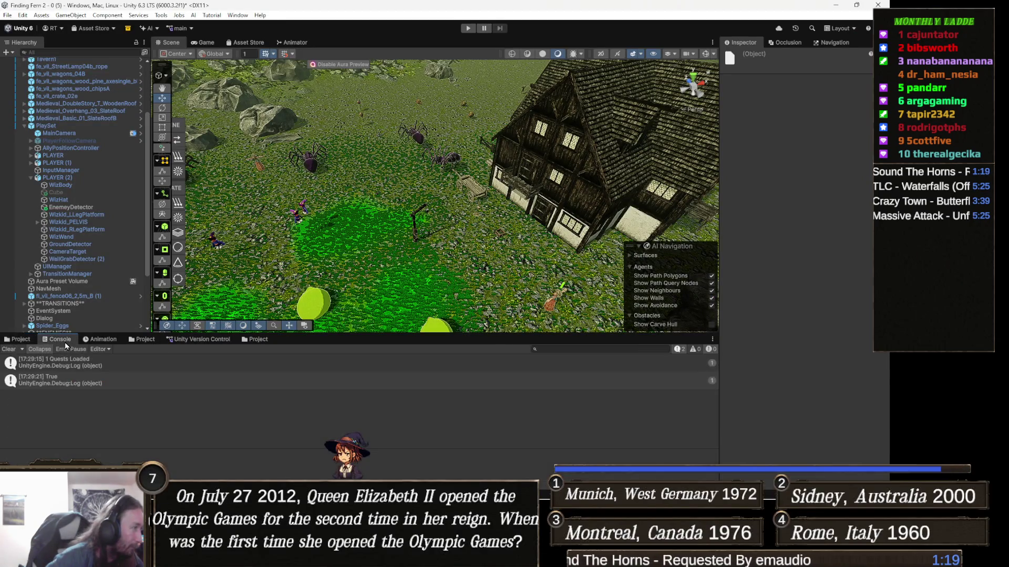
pyautogui.doubleClick(66, 382)
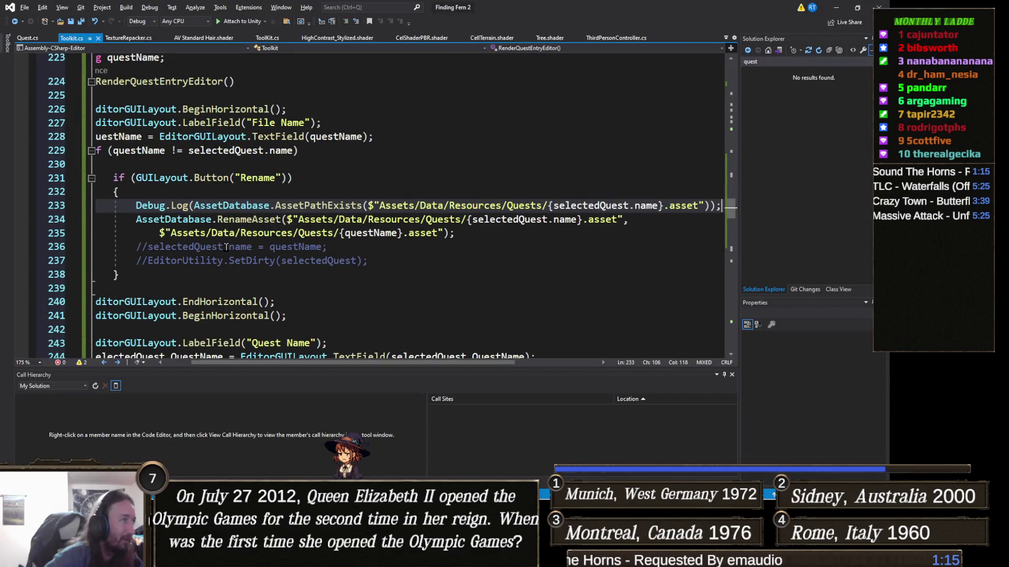
pyautogui.moveTo(239, 217)
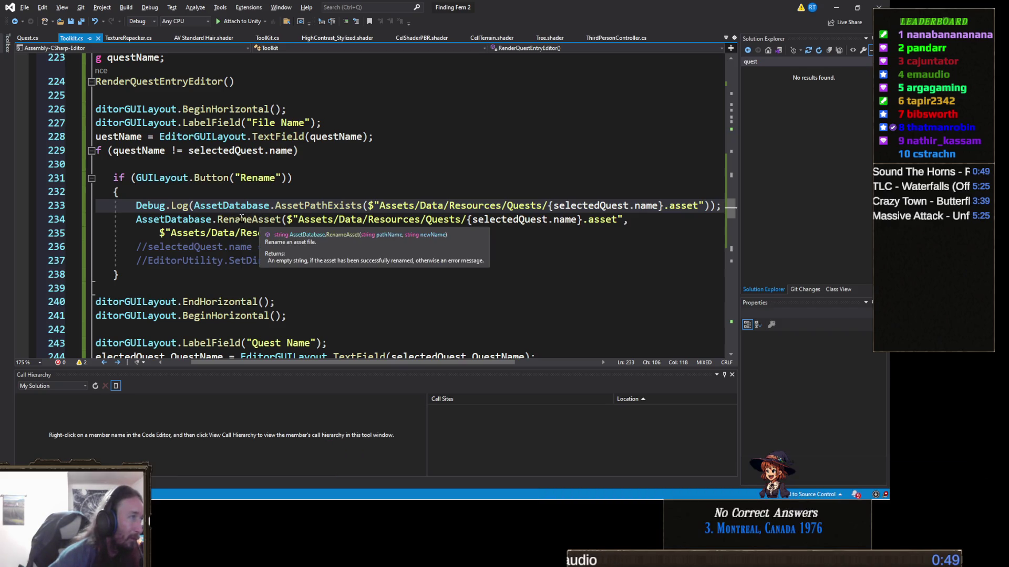
# Wrap the AssetDatabase.RenameAsset call on line 234 in Debug.Log( ... ) and save Toolkit.cs.
pyautogui.click(136, 219)
pyautogui.write('D')
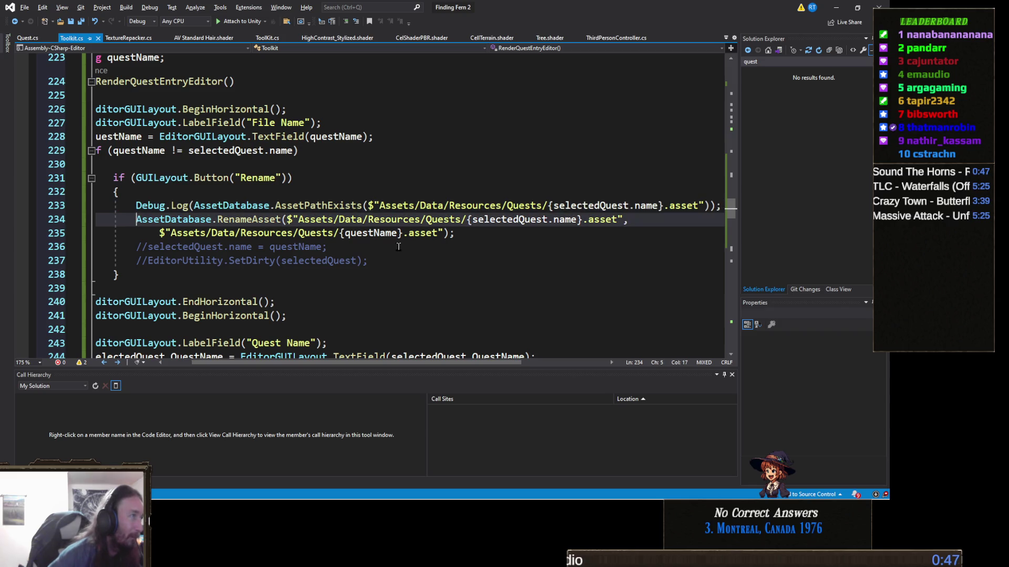
pyautogui.write('ebug.Log')
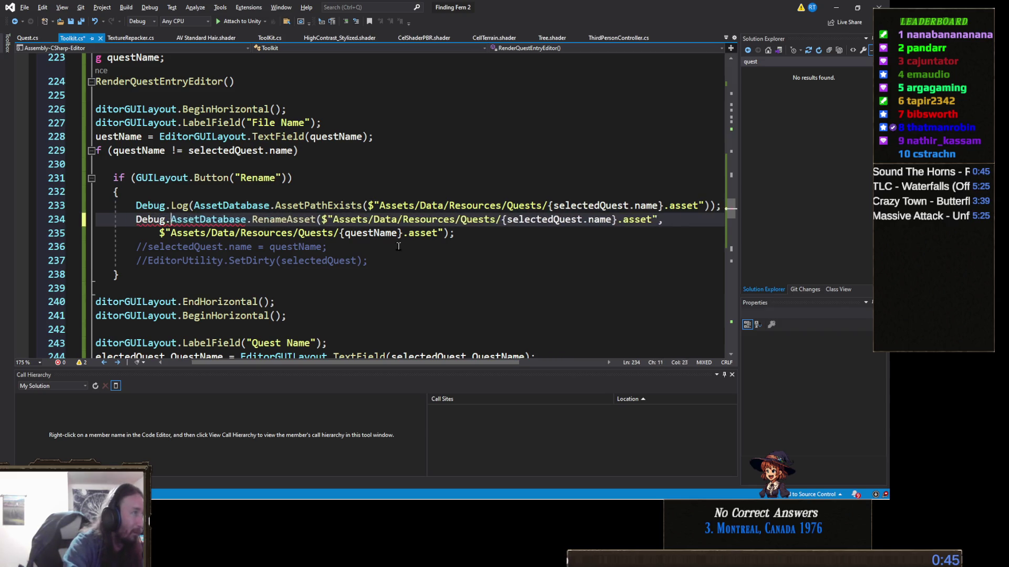
pyautogui.write('(')
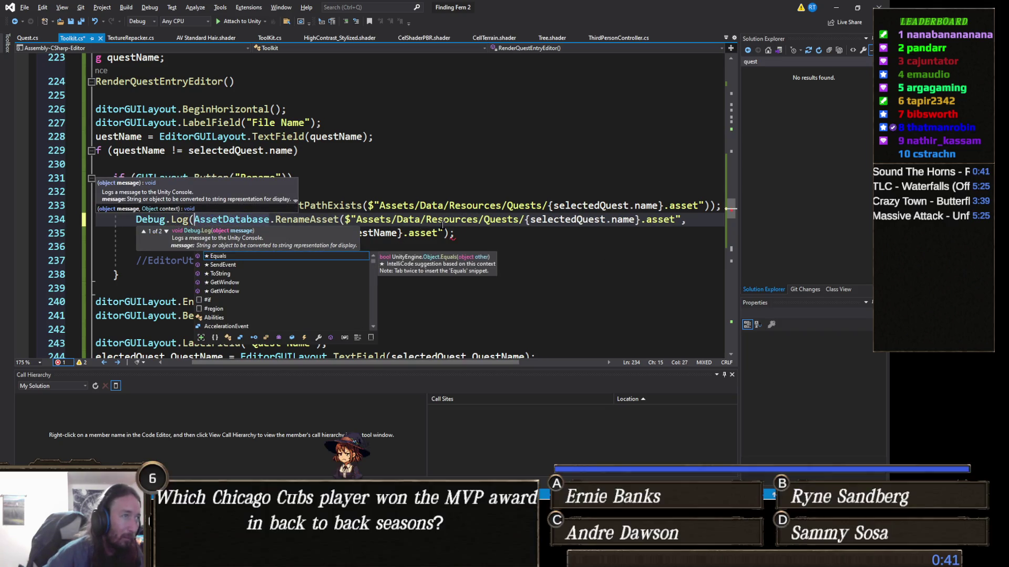
pyautogui.click(449, 233)
pyautogui.write(')')
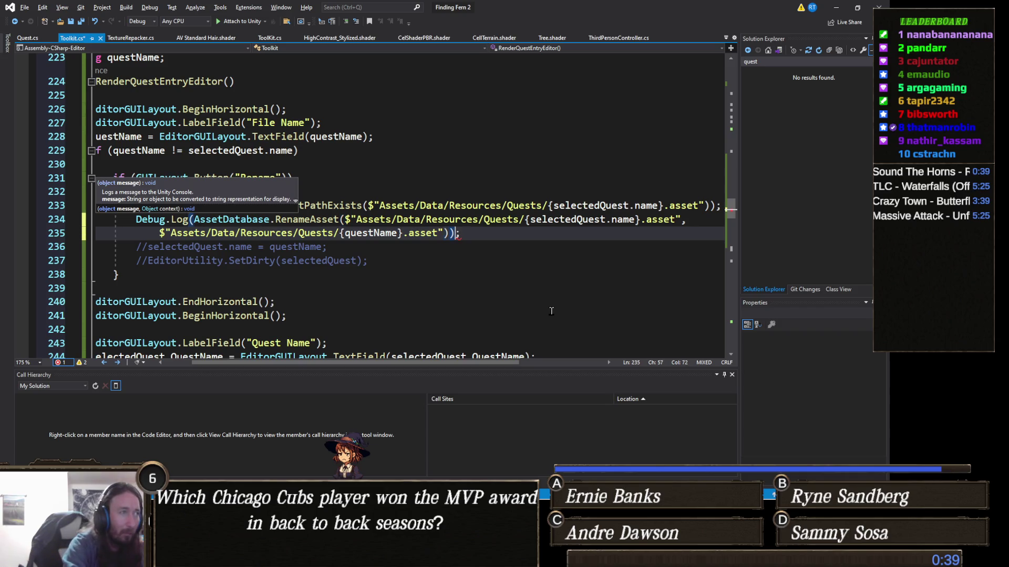
pyautogui.hotkey('ctrl', 's')
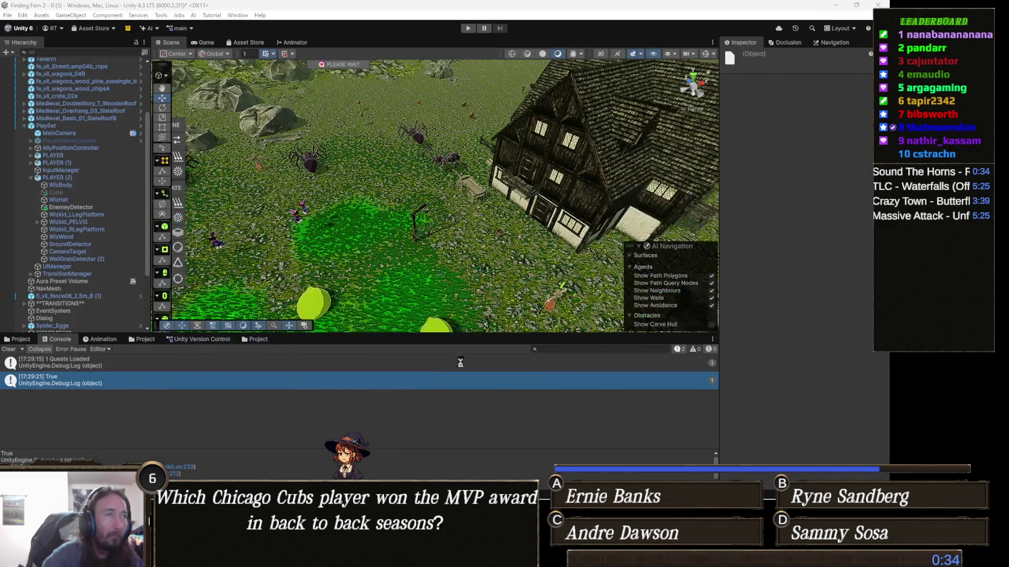
pyautogui.click(836, 7)
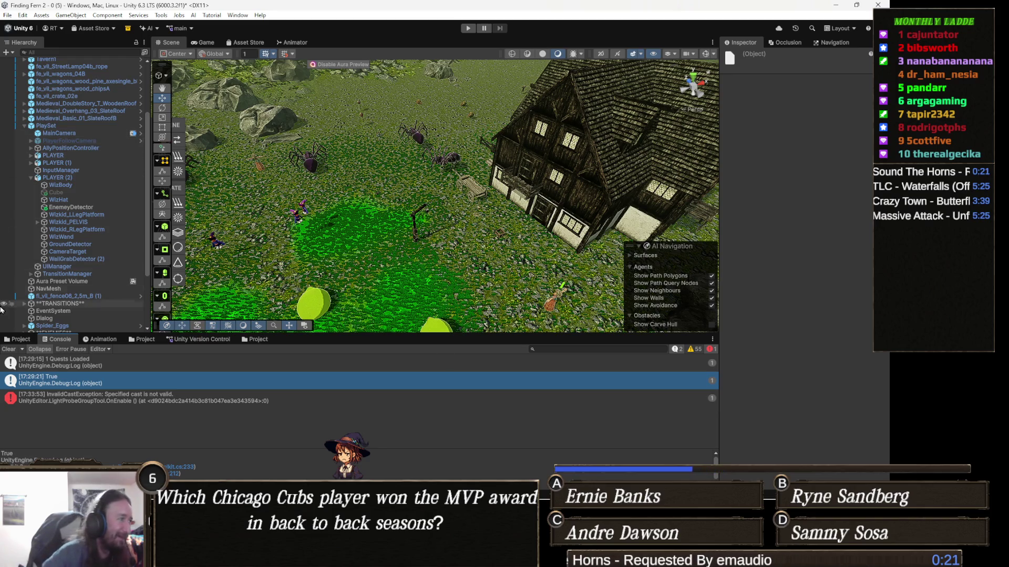
# Clear the Console and open the custom Toolkit window from Tools.
pyautogui.click(8, 349)
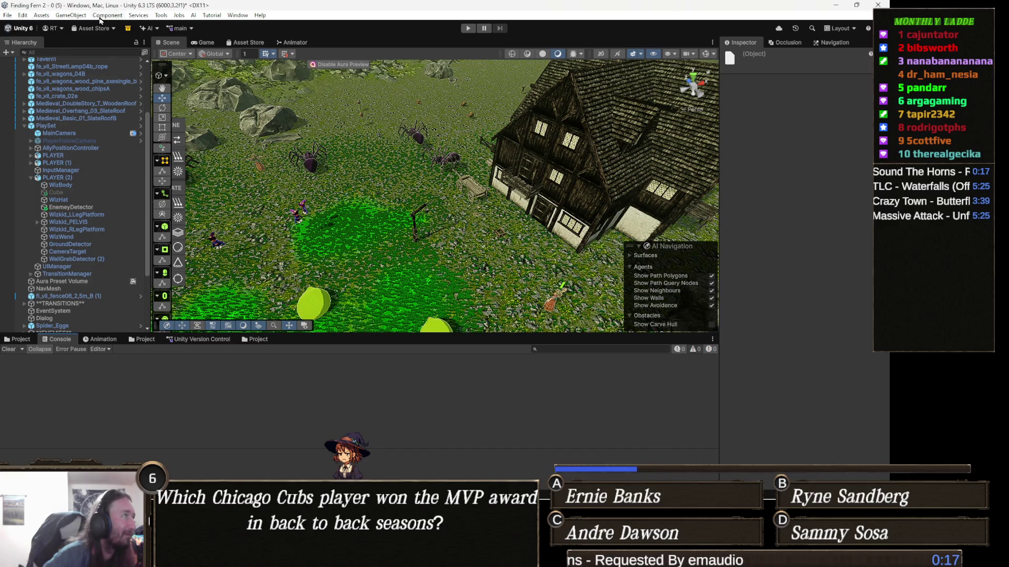
pyautogui.click(168, 16)
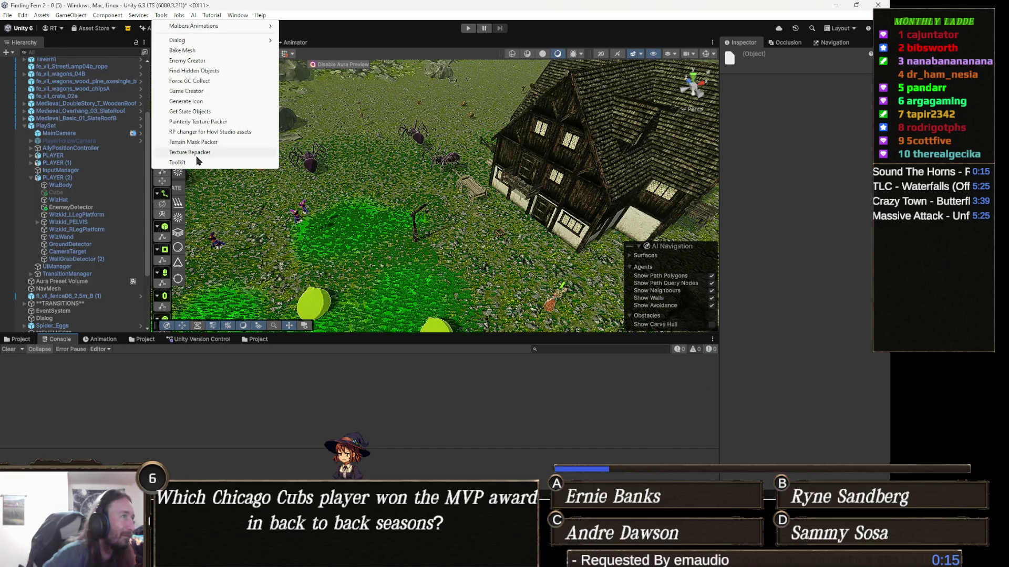
pyautogui.click(178, 163)
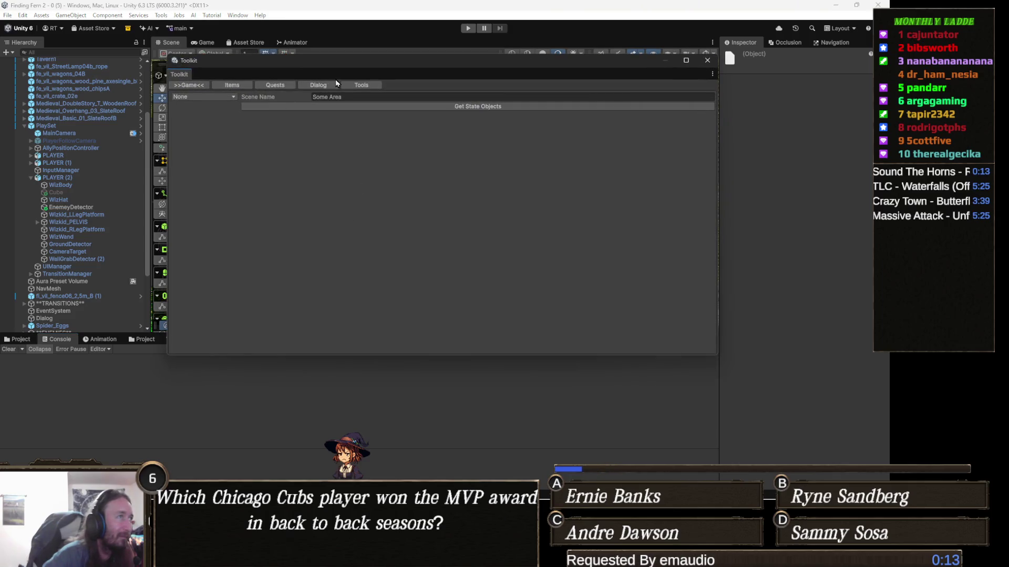
# Try renaming the New_Quest asset to TestQ on the Quests page, then return to Visual Studio.
pyautogui.click(278, 87)
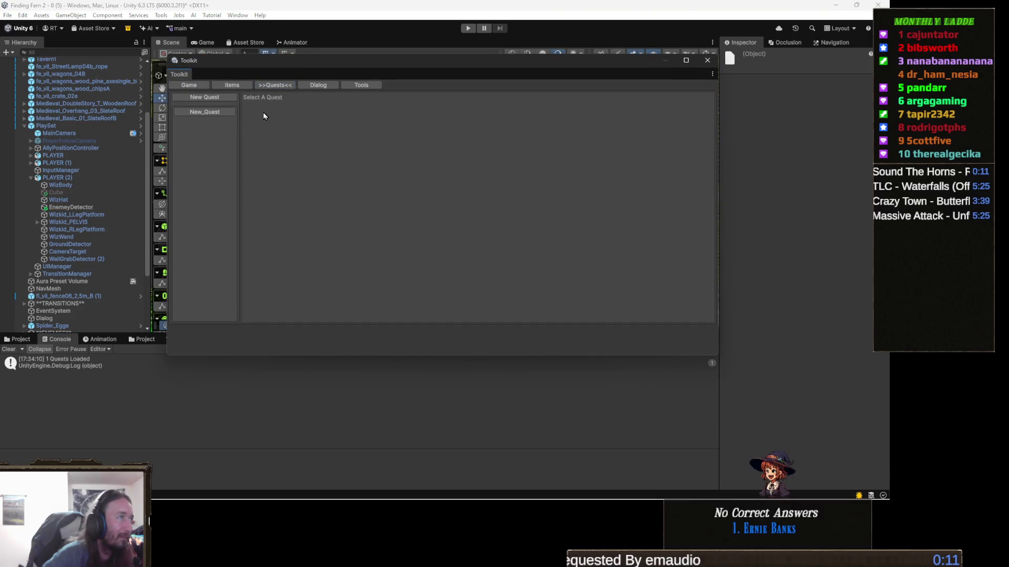
pyautogui.click(223, 113)
pyautogui.click(516, 97)
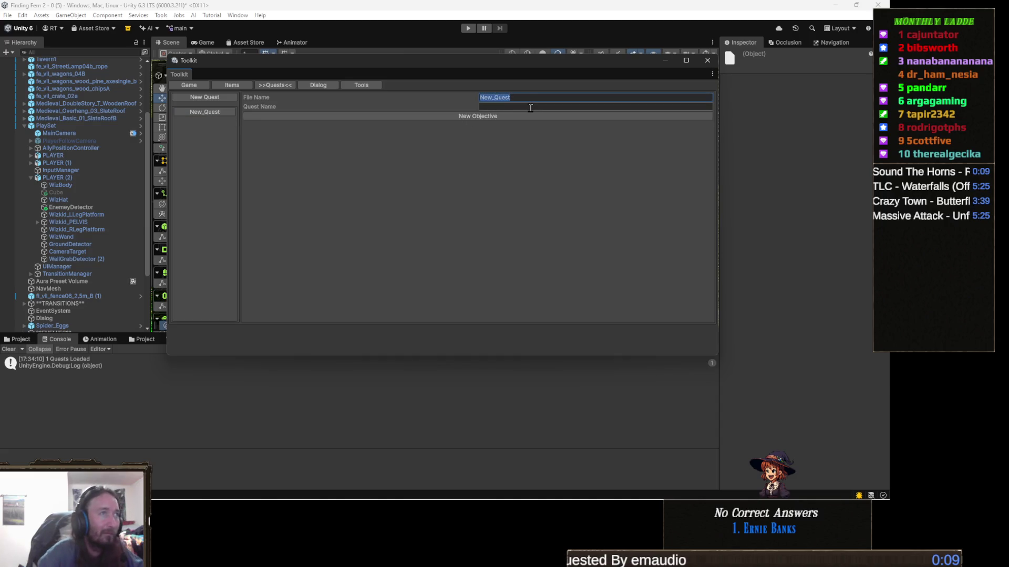
pyautogui.write('TestQ')
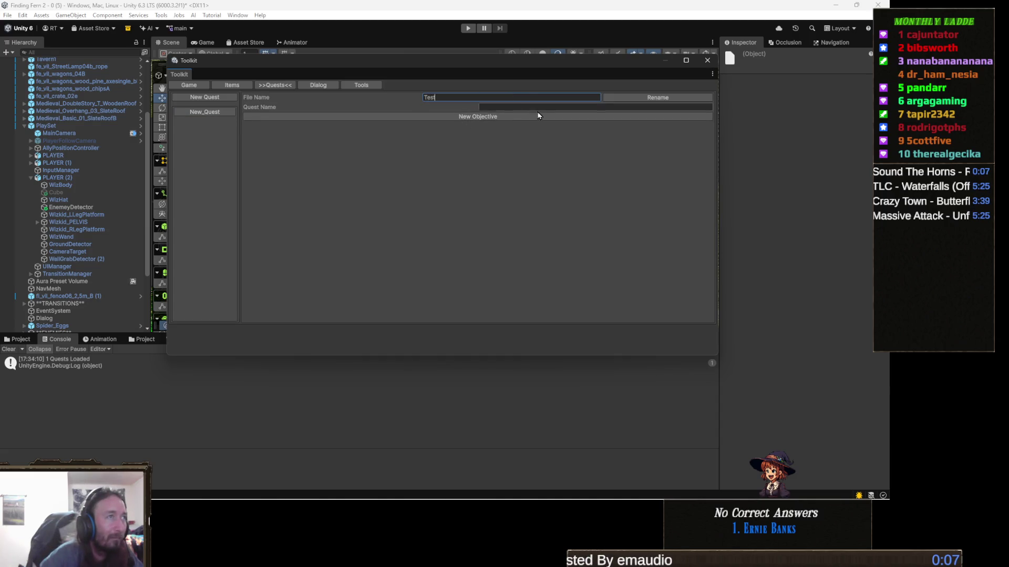
pyautogui.click(639, 101)
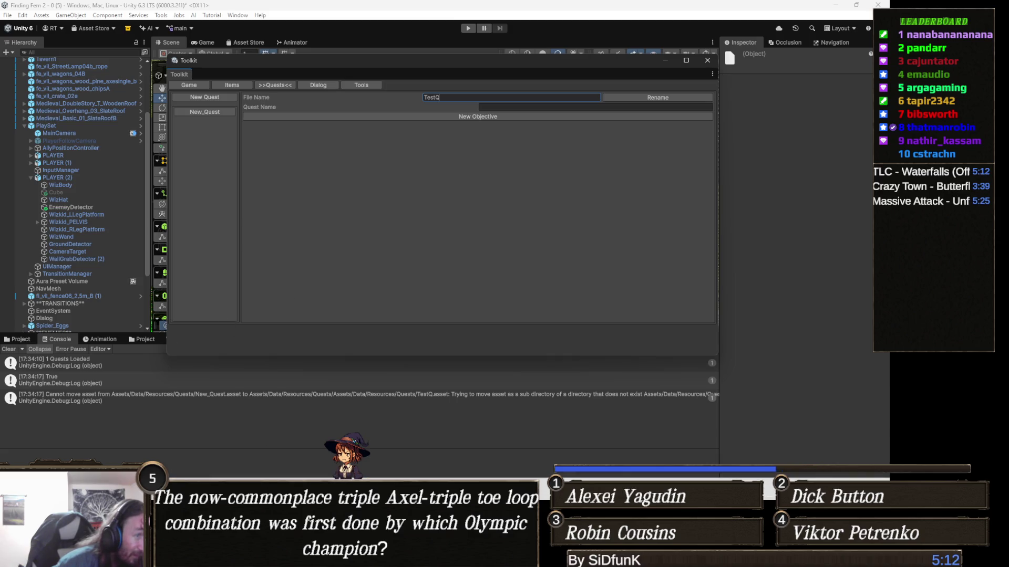
pyautogui.hotkey('alt', 'Tab')
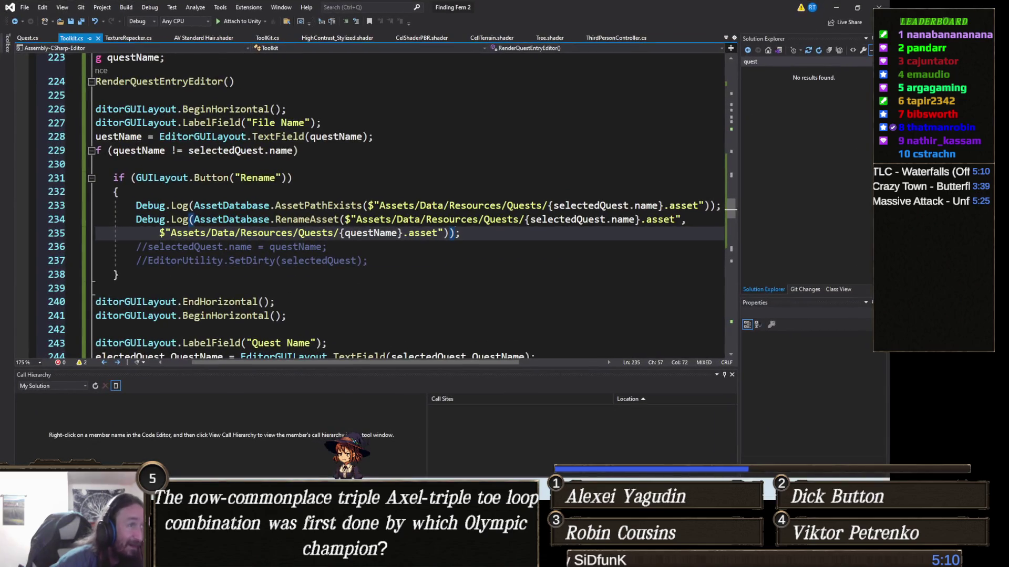
# Strip the Assets/Data/Resources/Quests/ path from RenameAsset's new-name argument, keeping the quote, and save Toolkit.cs.
pyautogui.click(387, 301)
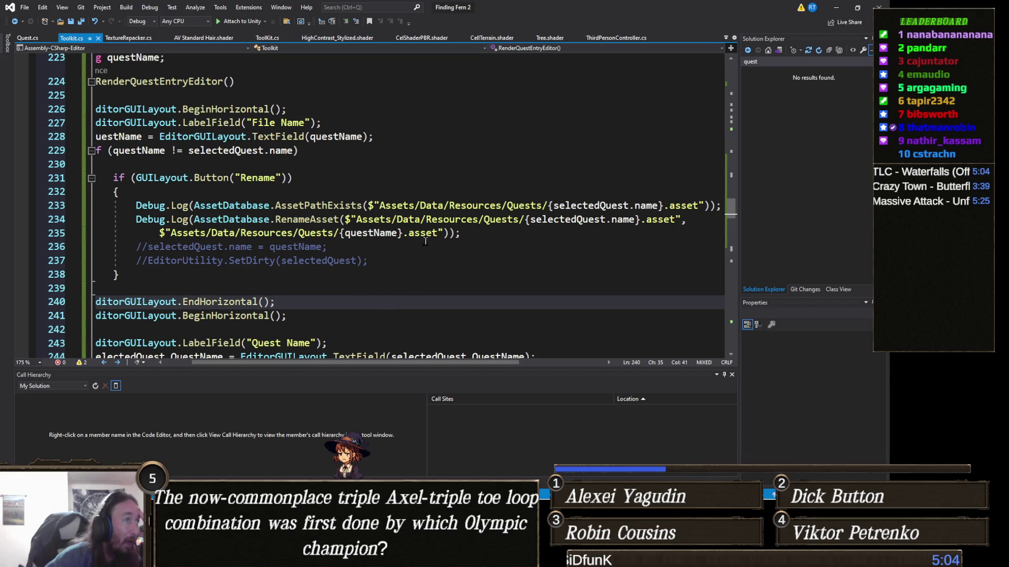
pyautogui.moveTo(339, 233); pyautogui.dragTo(165, 235)
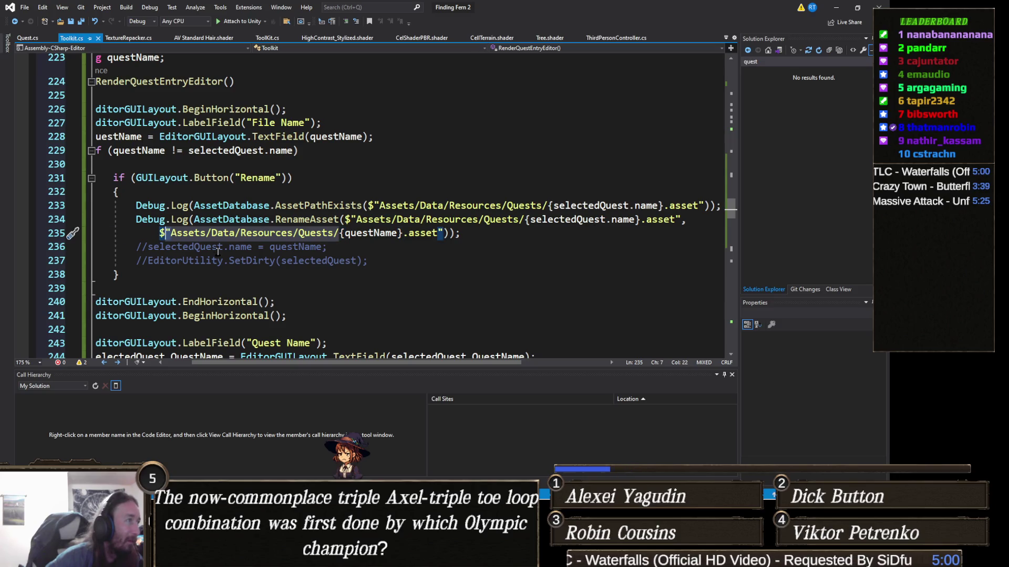
pyautogui.press('BackSpace')
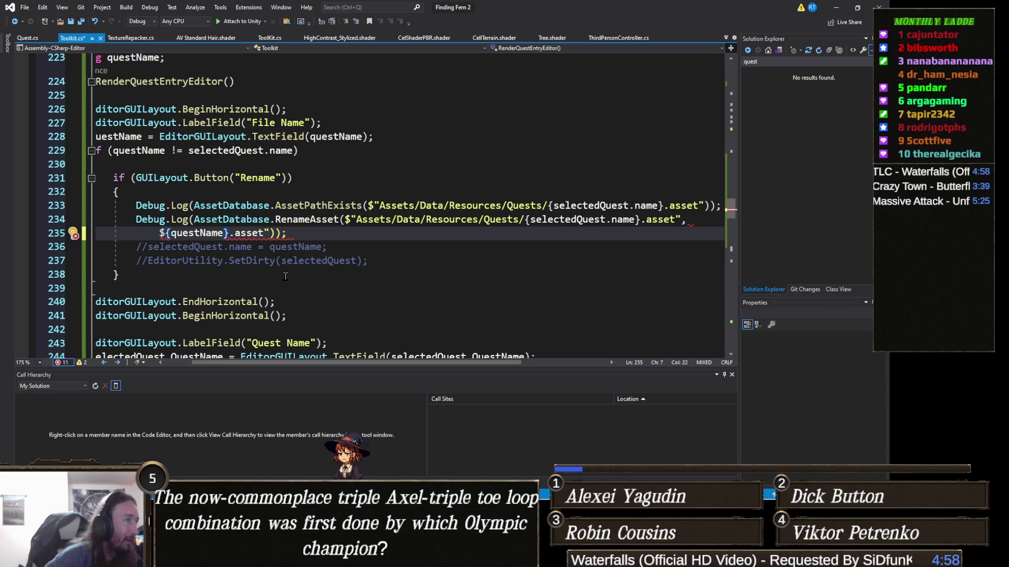
pyautogui.write('"')
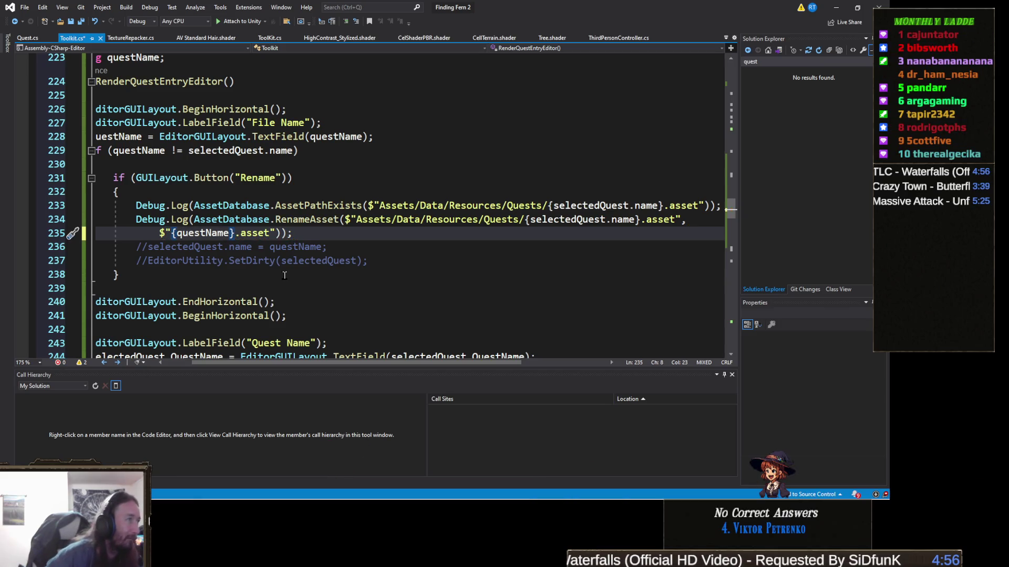
pyautogui.click(372, 261)
pyautogui.hotkey('ctrl', 's')
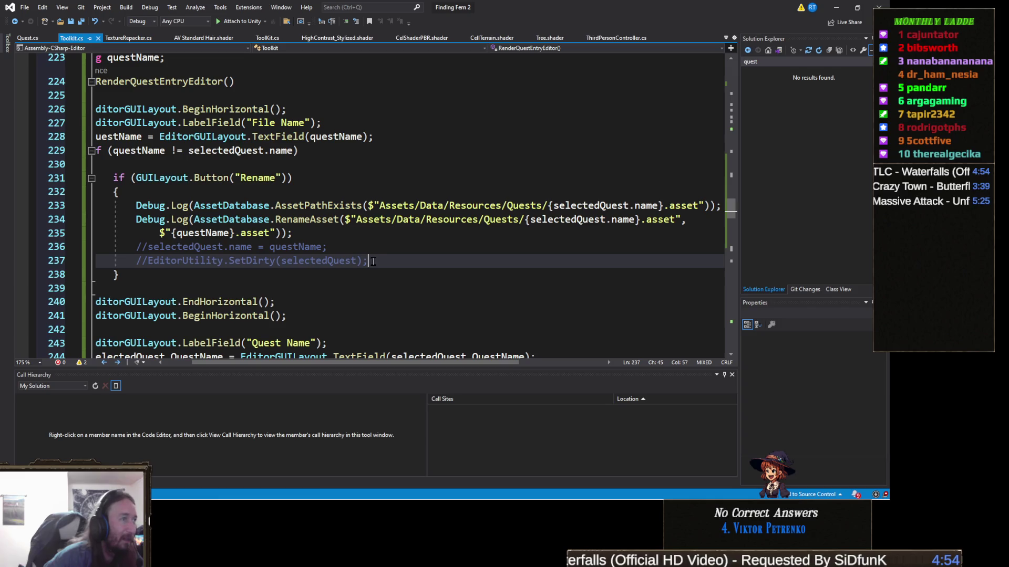
pyautogui.click(836, 7)
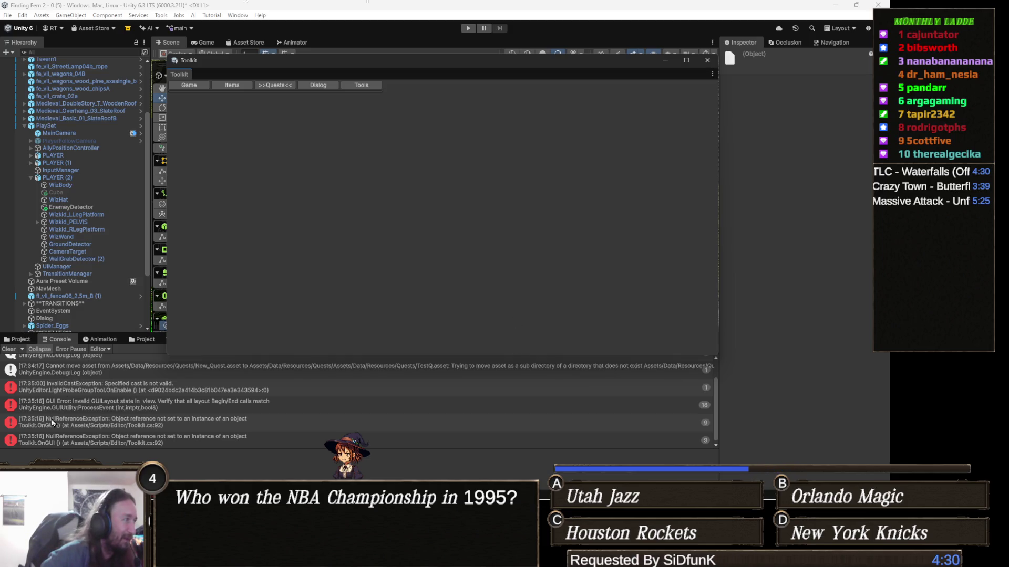
# Close the Toolkit, clear the Console, make the scene view taller, and reopen the Toolkit.
pyautogui.click(707, 60)
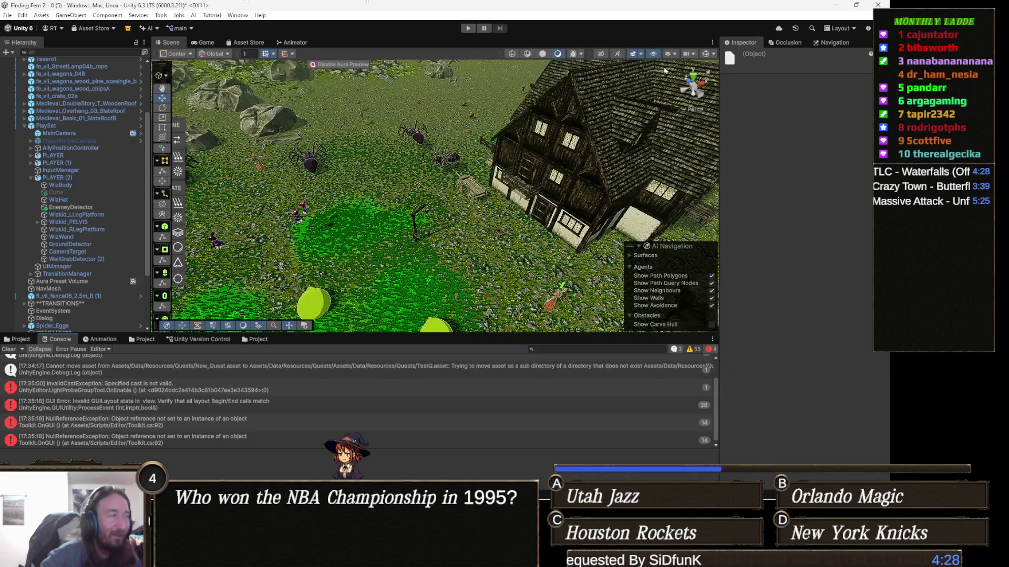
pyautogui.click(9, 350)
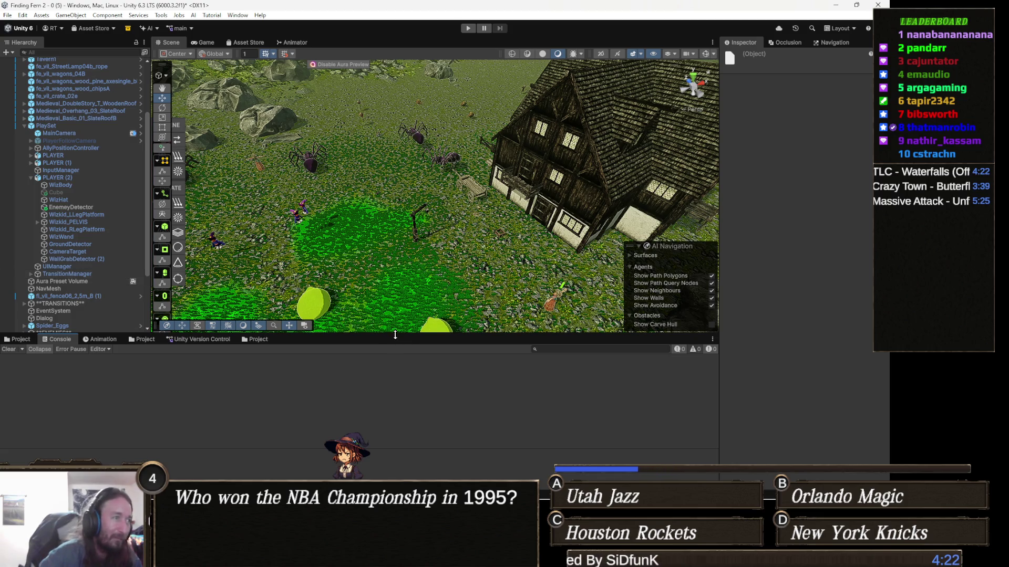
pyautogui.moveTo(394, 334); pyautogui.dragTo(392, 353)
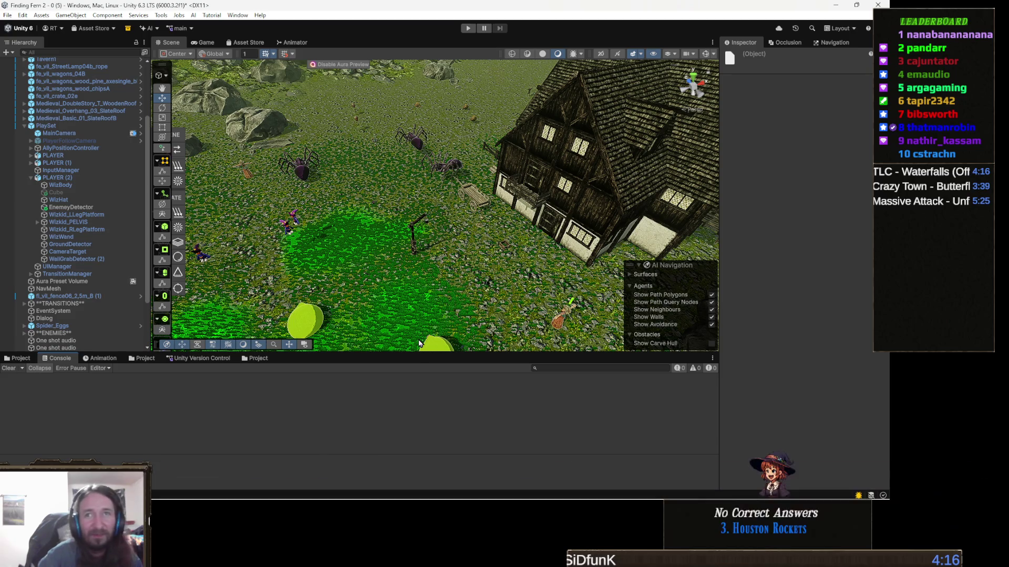
pyautogui.click(161, 15)
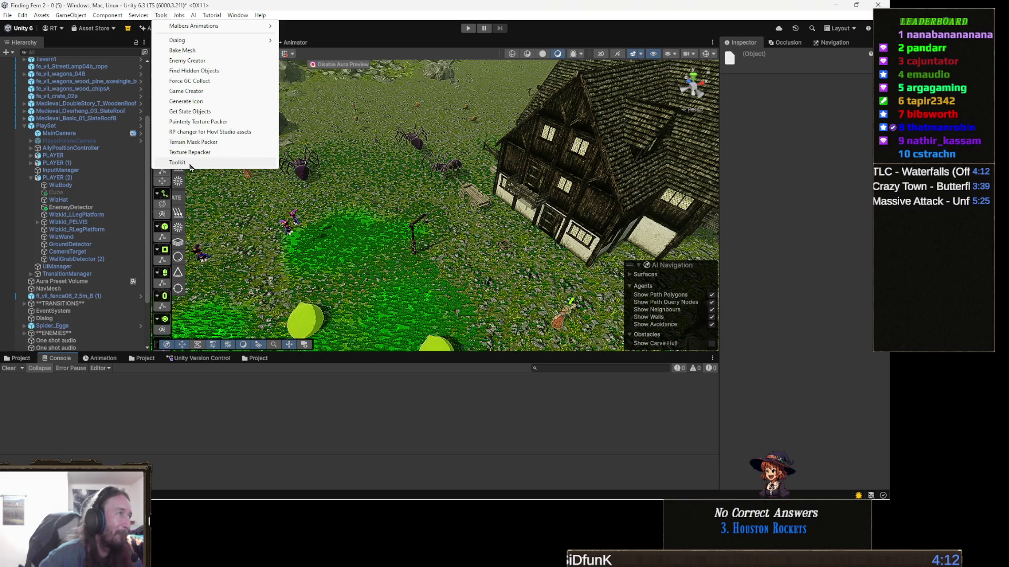
pyautogui.click(179, 162)
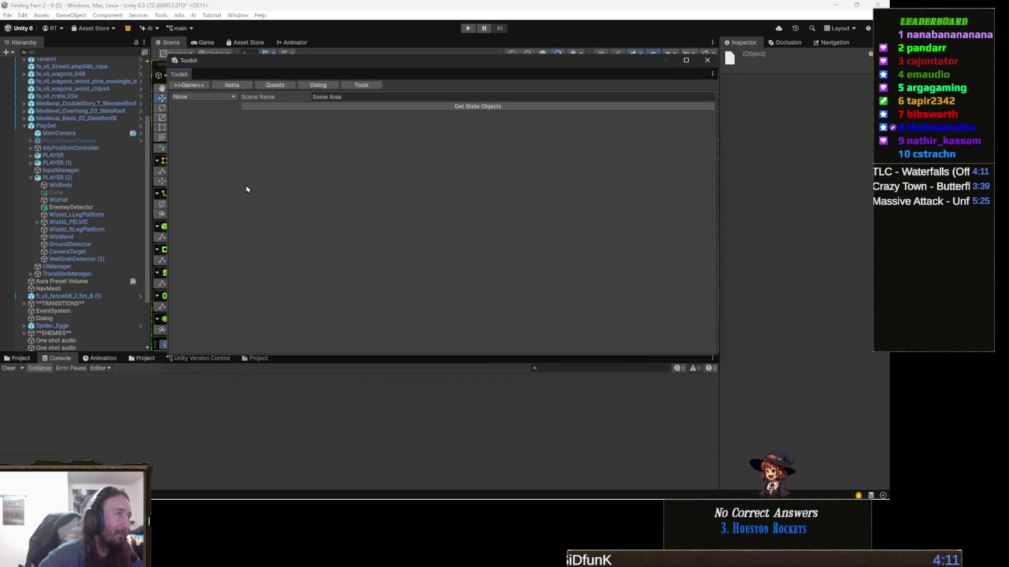
# Rename the New_Quest asset to TestQuest from the Toolkit's Quests page.
pyautogui.click(275, 86)
pyautogui.click(207, 112)
pyautogui.click(547, 99)
pyautogui.write('Test')
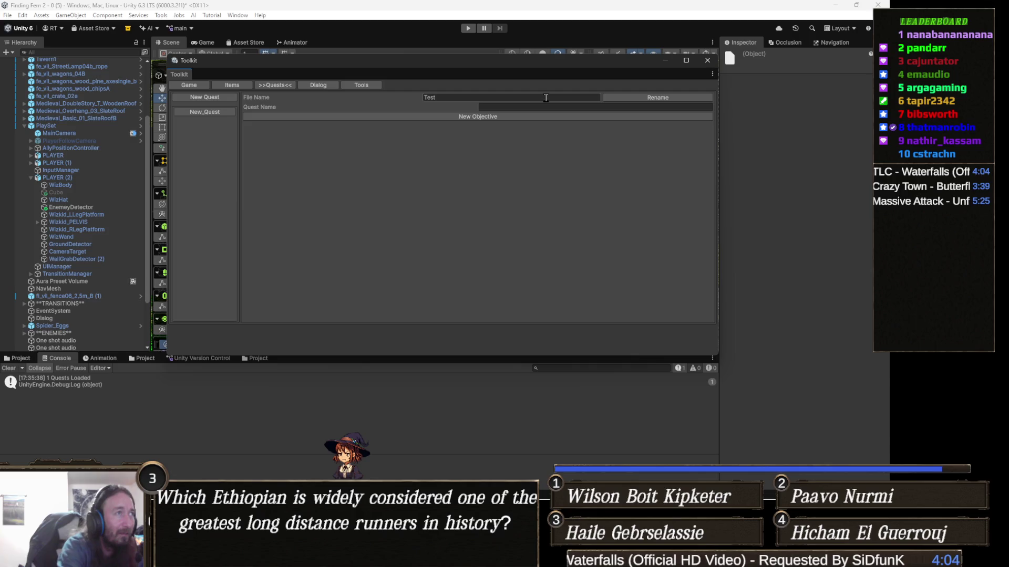
pyautogui.click(545, 98)
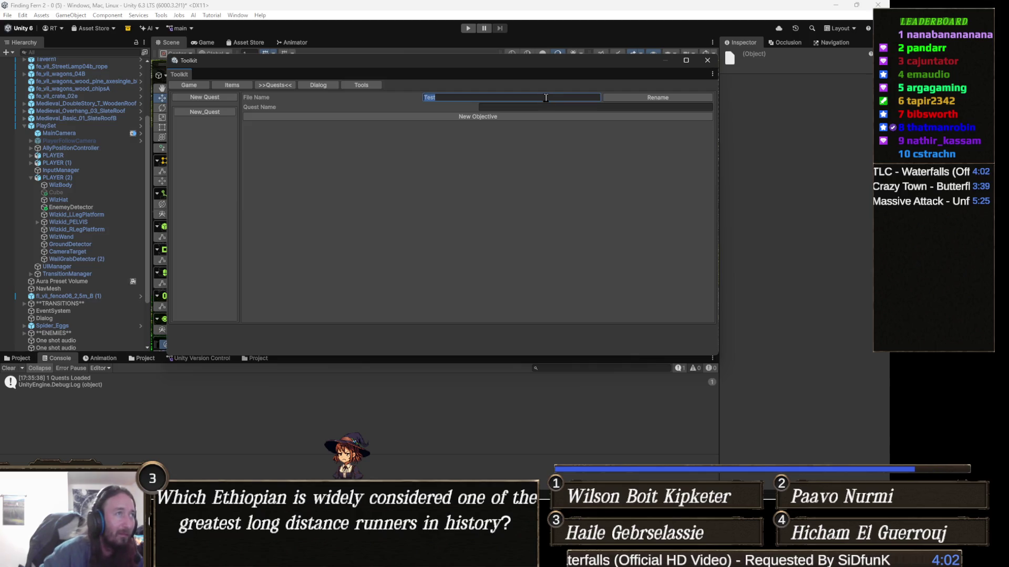
pyautogui.write('Q')
pyautogui.press('BackSpace')
pyautogui.press('BackSpace')
pyautogui.press('BackSpace')
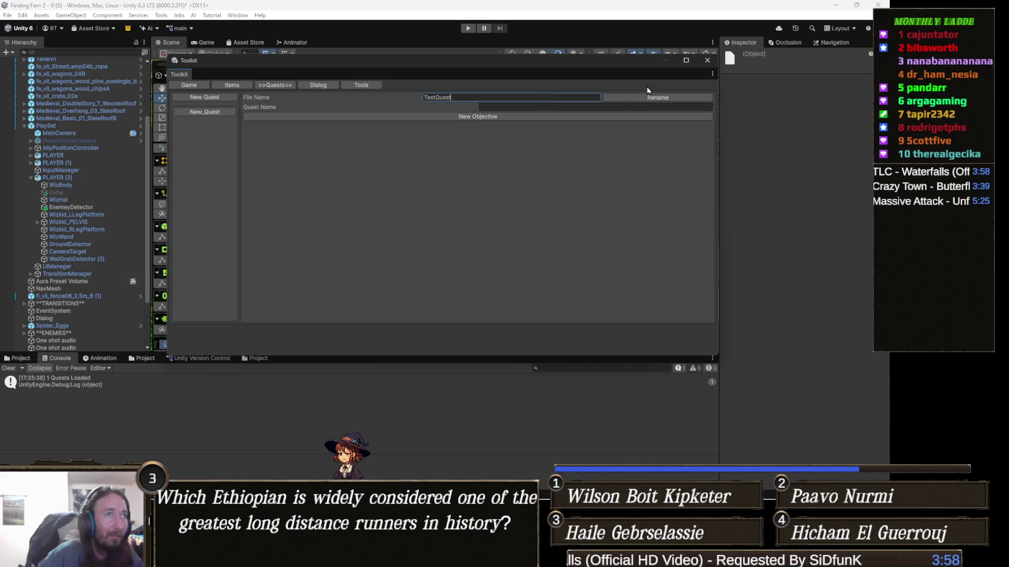
pyautogui.click(652, 97)
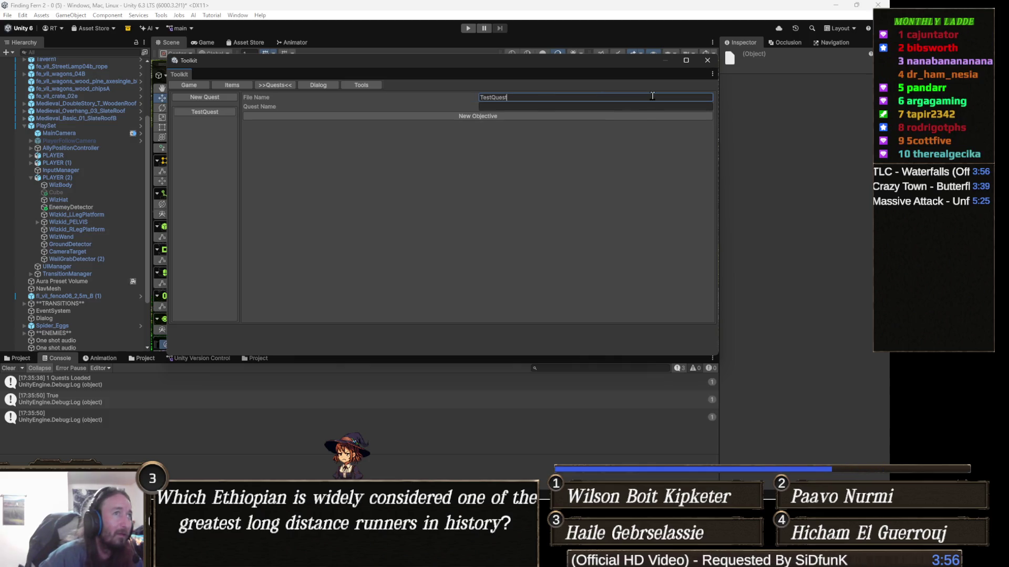
# Select the quest's display name field, then close the Toolkit window.
pyautogui.click(558, 107)
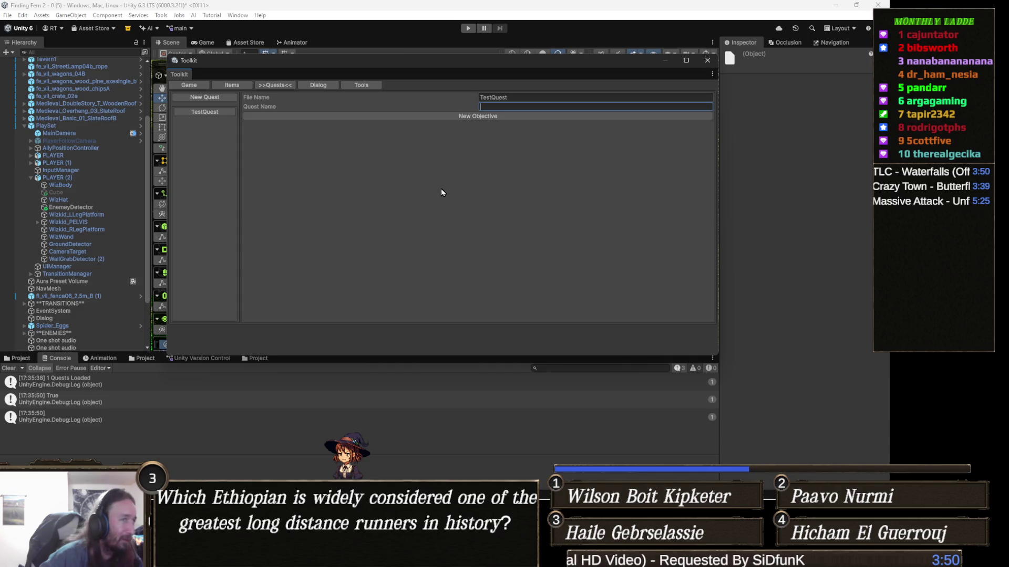
pyautogui.click(218, 98)
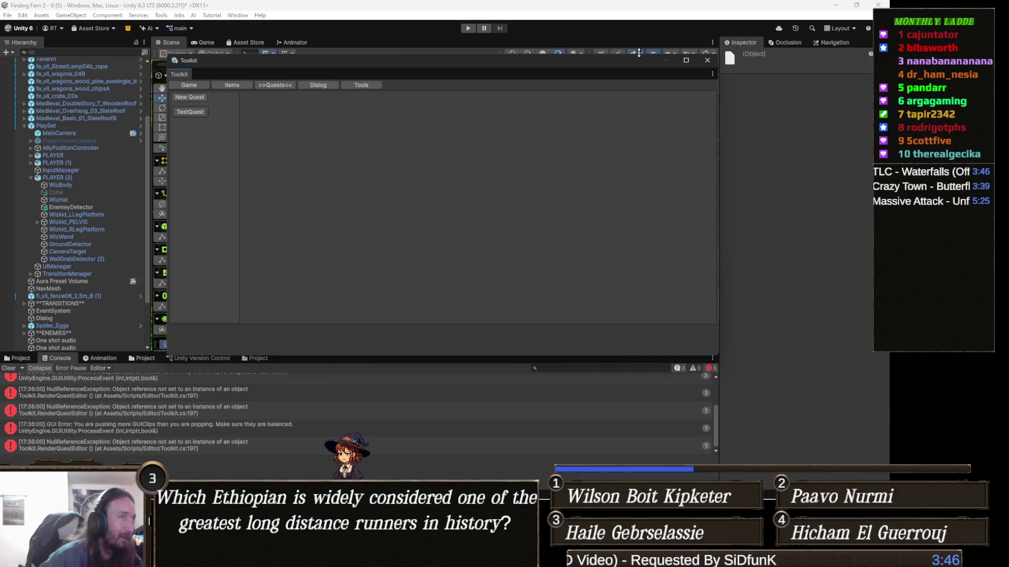
pyautogui.click(707, 60)
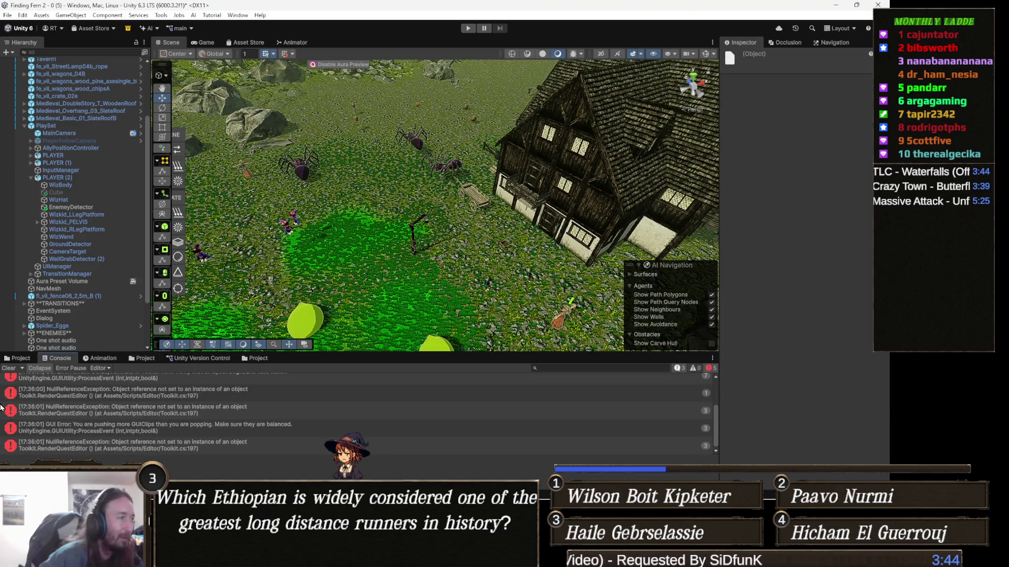
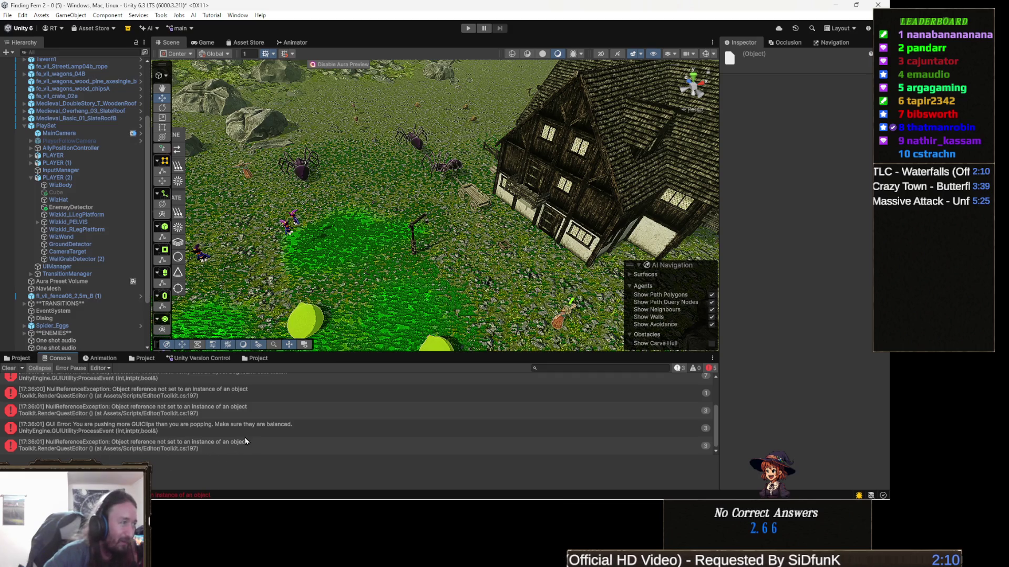
# Inspect the Toolkit GUI layout error details in the Unity console.
pyautogui.scroll(3, 246, 438)
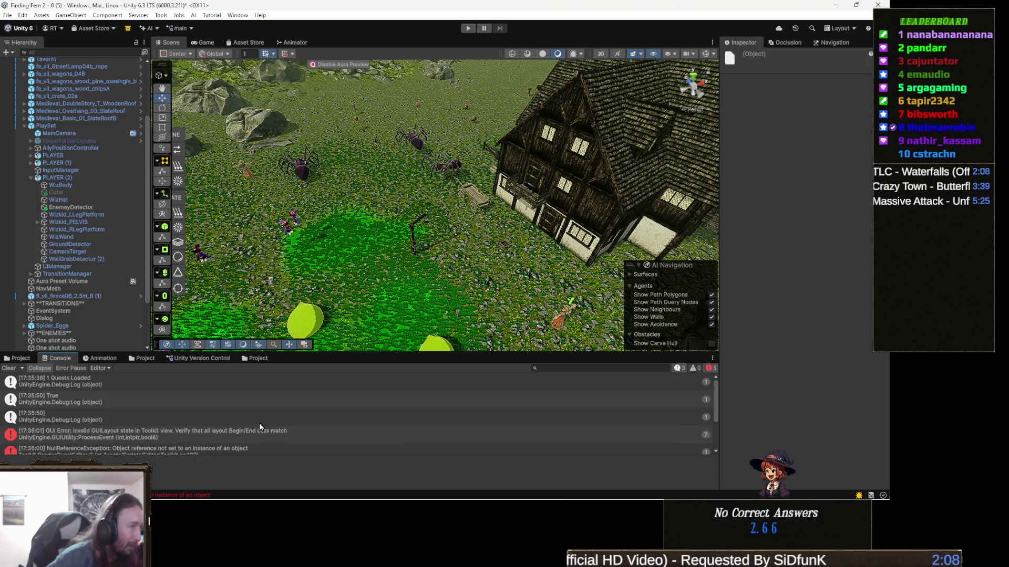
pyautogui.click(287, 431)
pyautogui.scroll(-3, 288, 431)
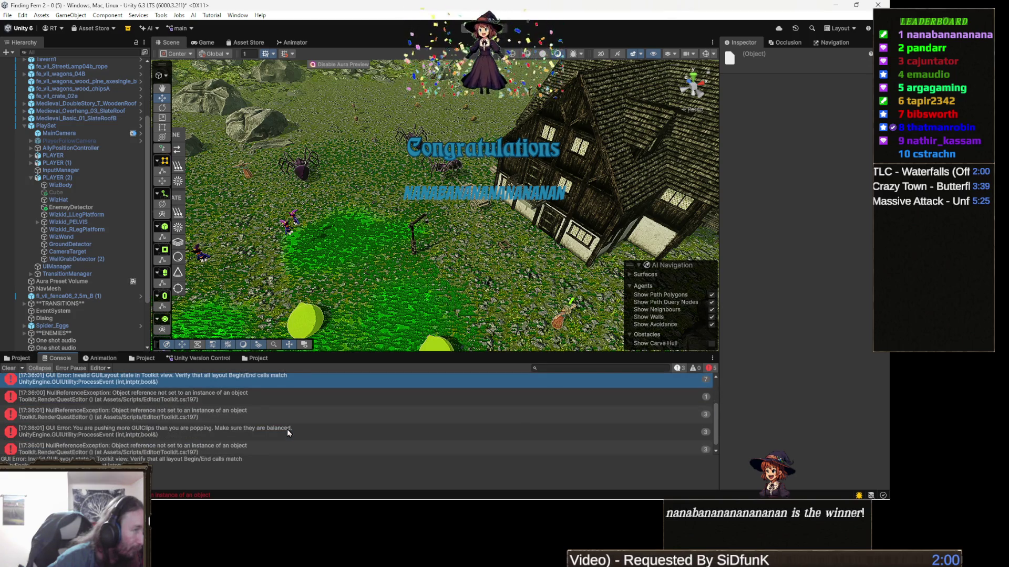
pyautogui.click(395, 490)
# Delete the AssetPathExists debug log line from Toolkit.cs's rename code.
pyautogui.click(369, 489)
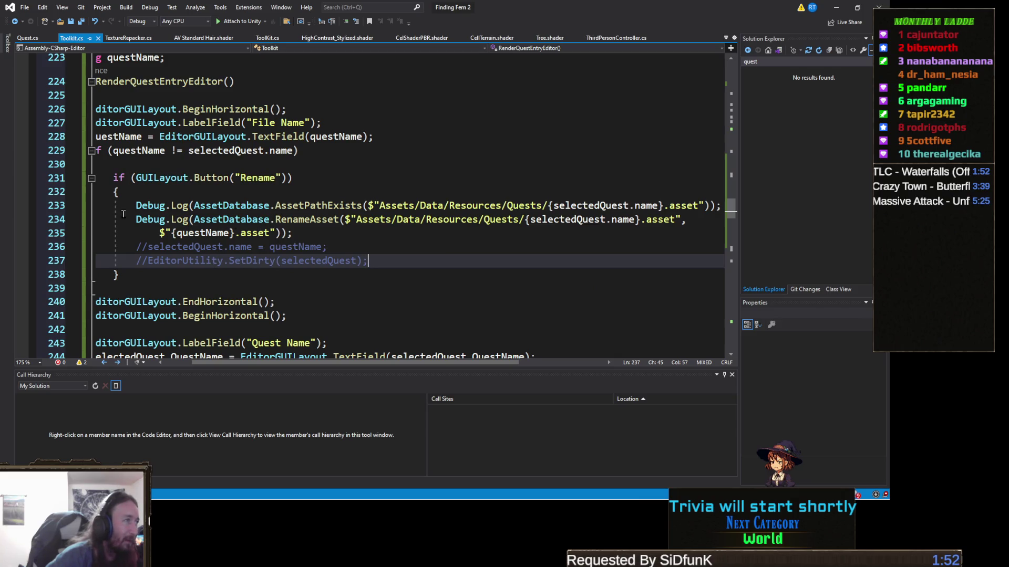
pyautogui.click(78, 208)
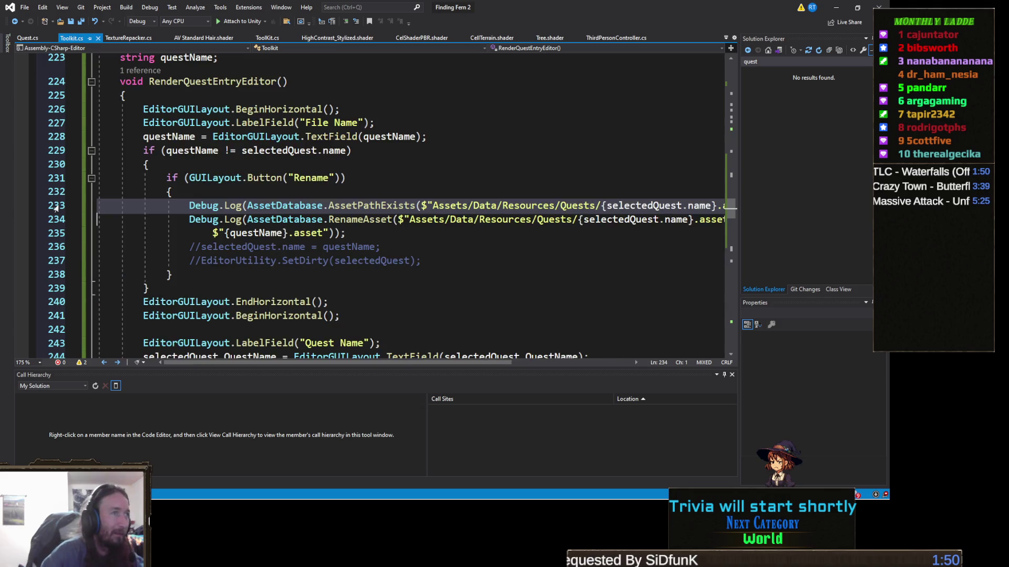
pyautogui.press('Delete')
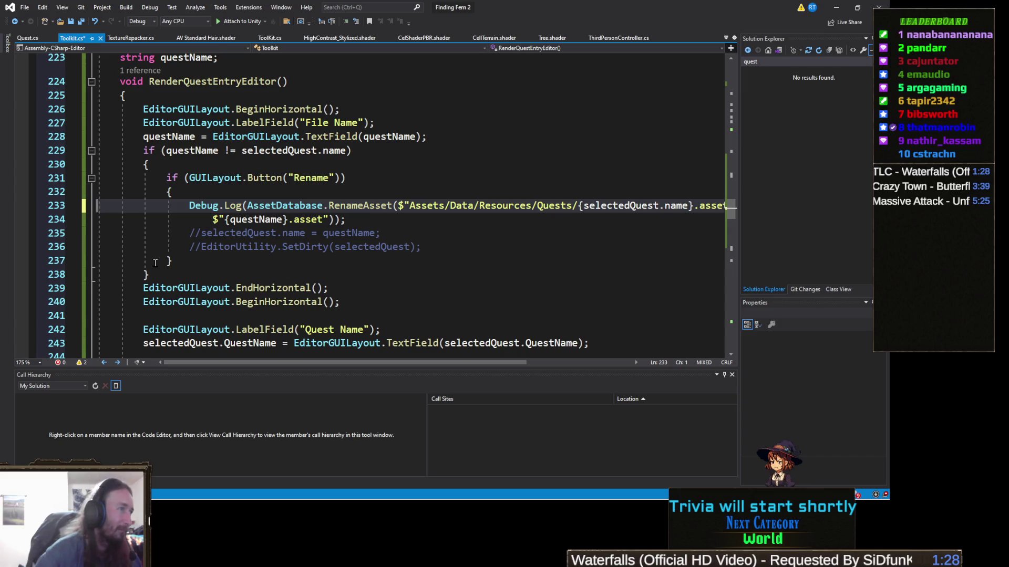
pyautogui.scroll(9, 289, 289)
pyautogui.scroll(5, 289, 289)
pyautogui.scroll(3, 290, 287)
pyautogui.scroll(-3, 291, 284)
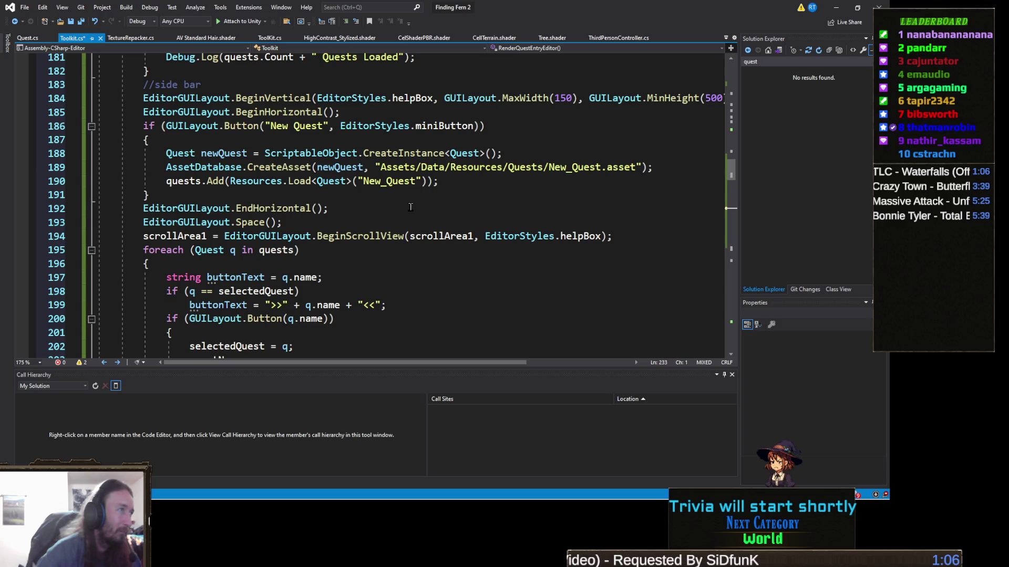
# Replace the single-quest Resources.Load line with the line that loads all quests.
pyautogui.moveTo(306, 185)
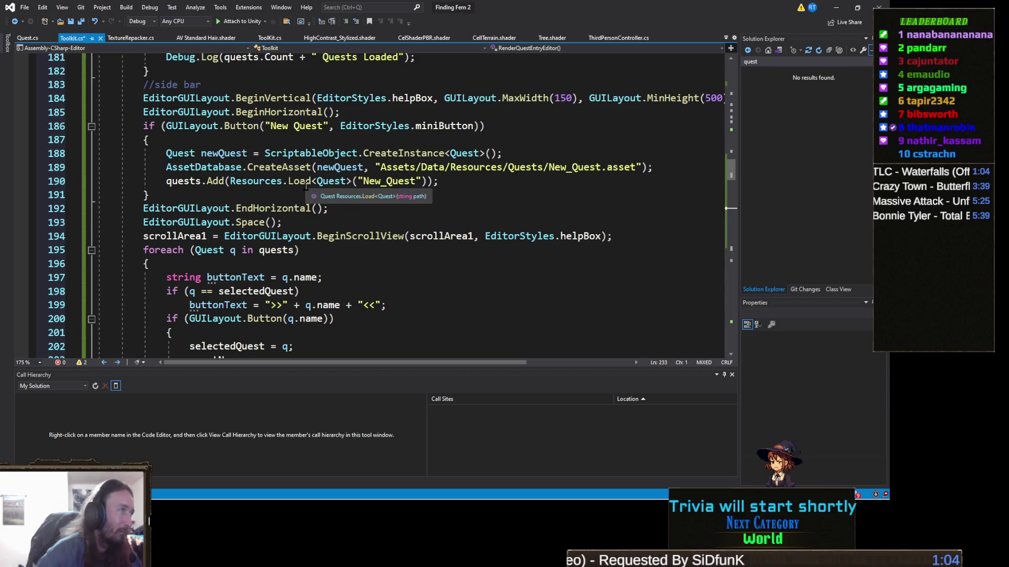
pyautogui.scroll(1, 307, 184)
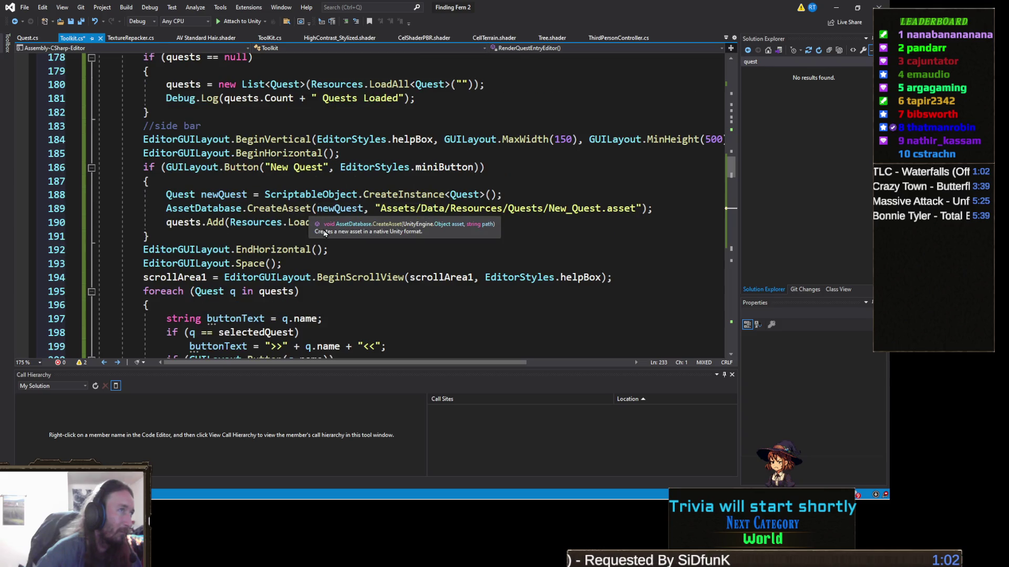
pyautogui.click(67, 85)
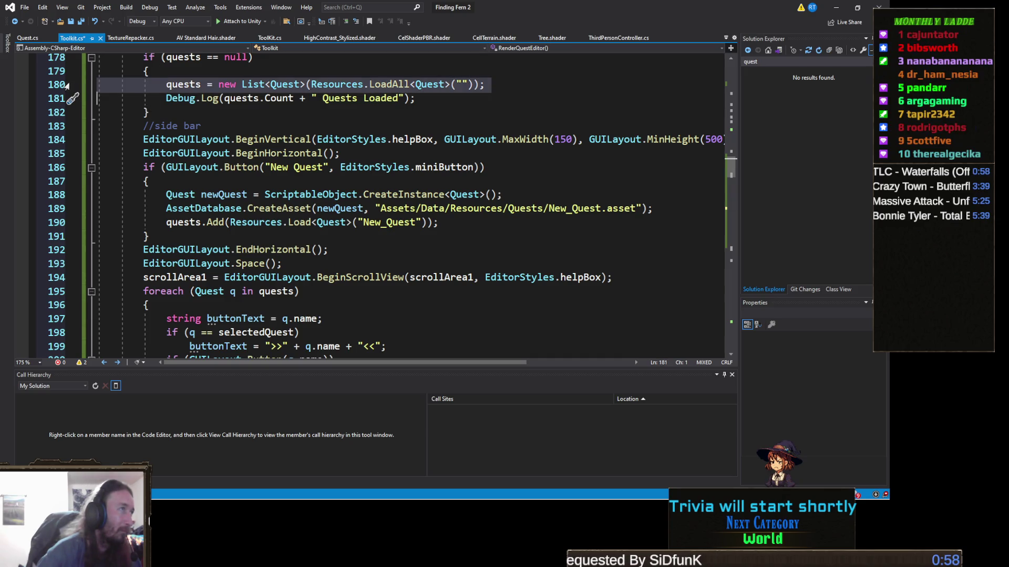
pyautogui.click(72, 224)
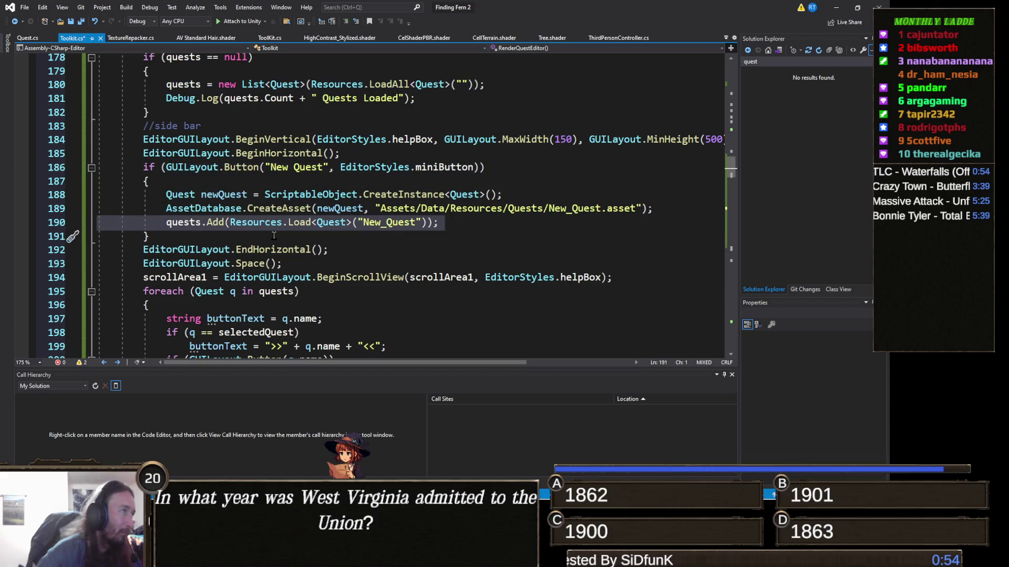
pyautogui.write('quests = new List<Quest>(Resources.LoadAll<Quest>(""));')
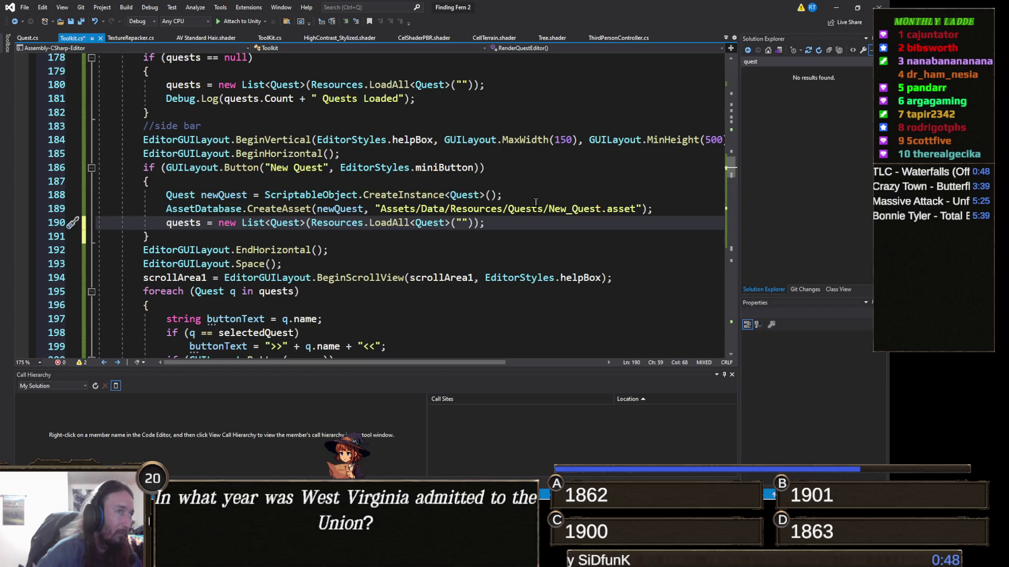
# Save Toolkit.cs and return to the Unity editor.
pyautogui.click(536, 200)
pyautogui.hotkey('ctrl', 's')
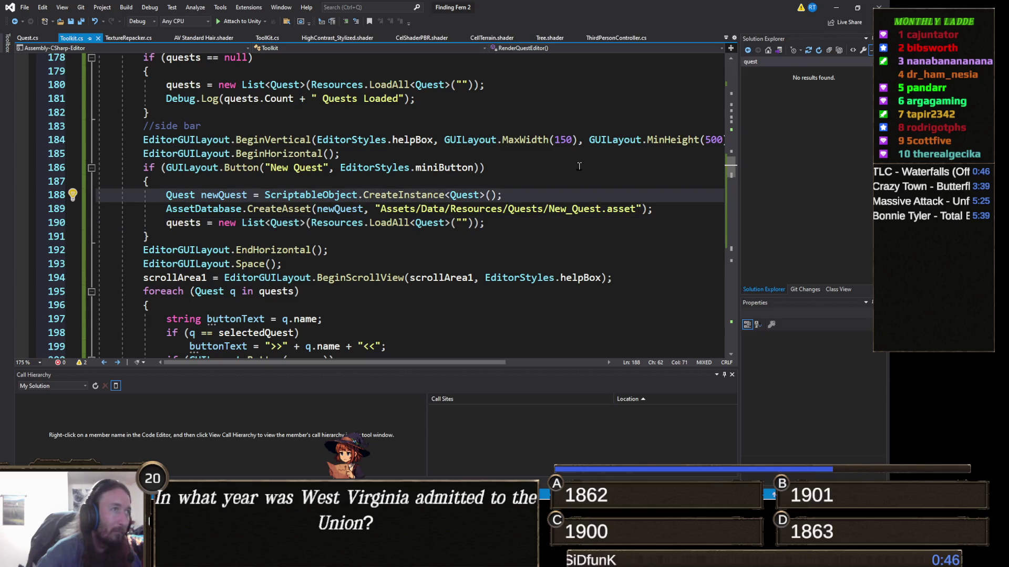
pyautogui.moveTo(628, 141)
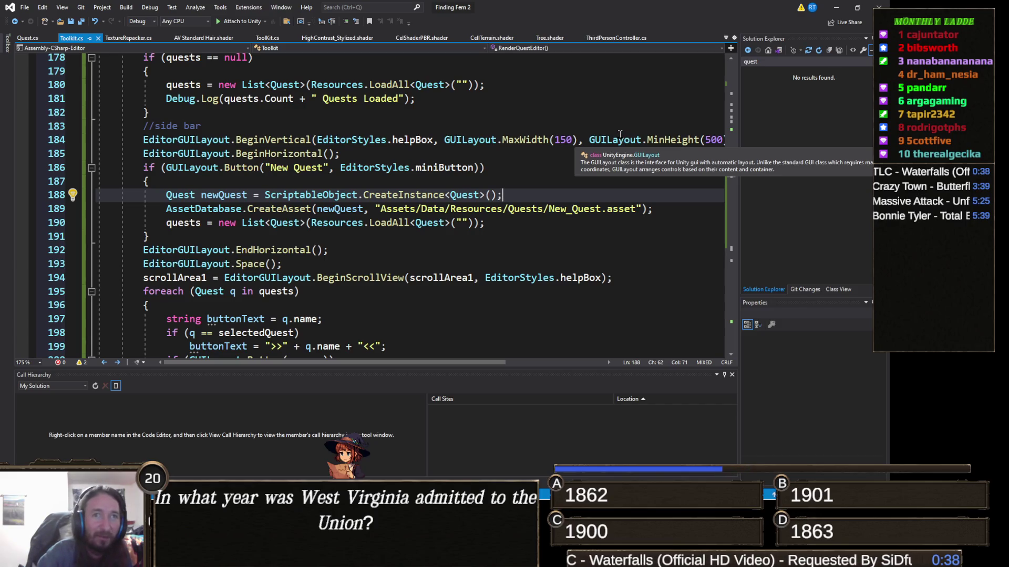
pyautogui.click(836, 7)
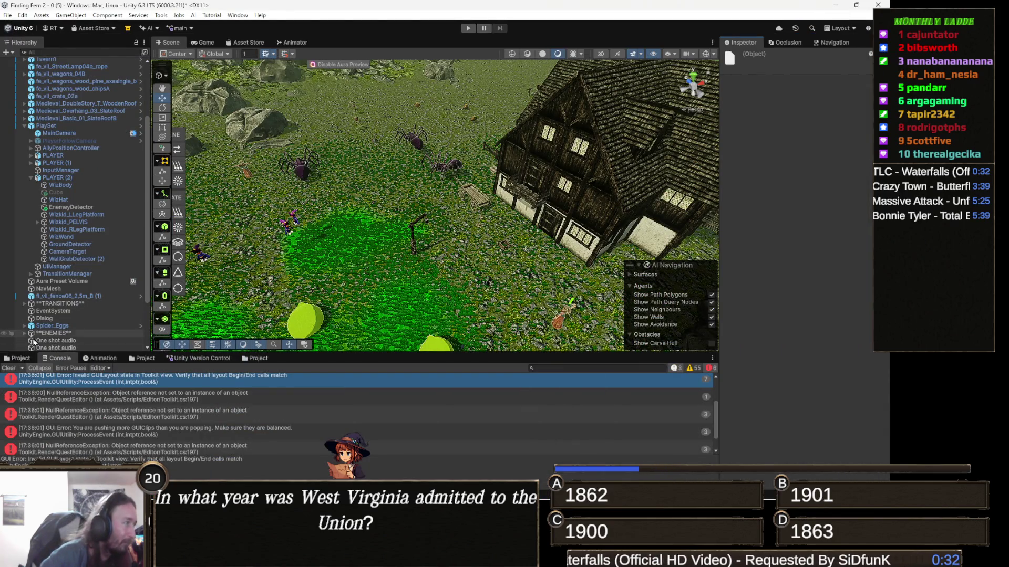
# Clear the console and open the Toolkit window's Quests tab.
pyautogui.click(9, 369)
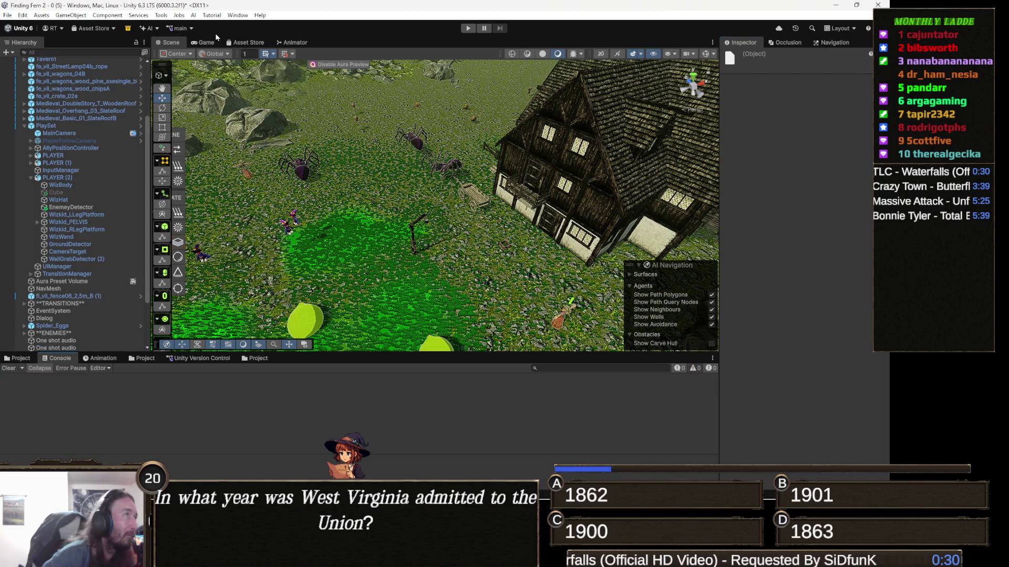
pyautogui.click(164, 15)
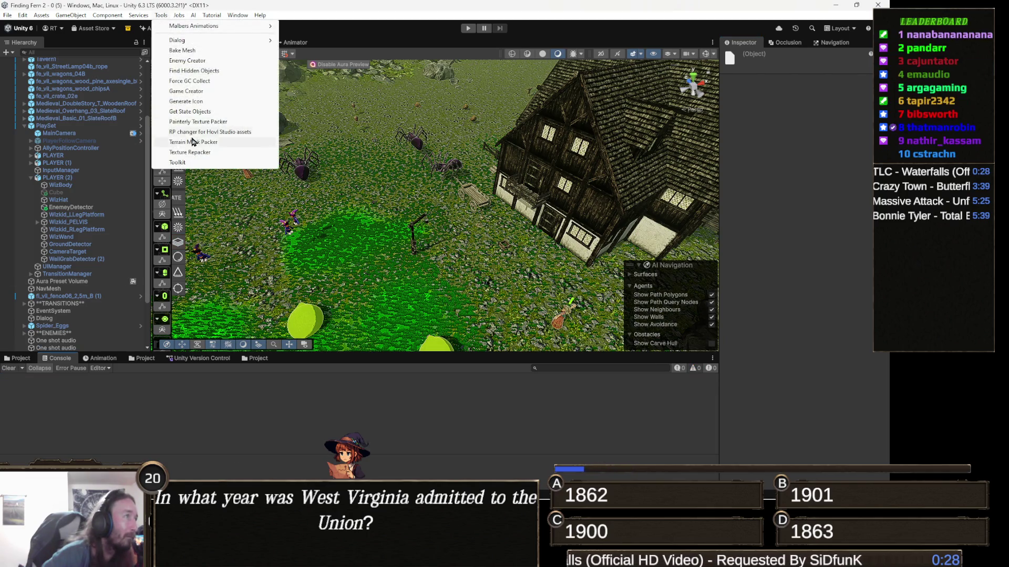
pyautogui.click(191, 163)
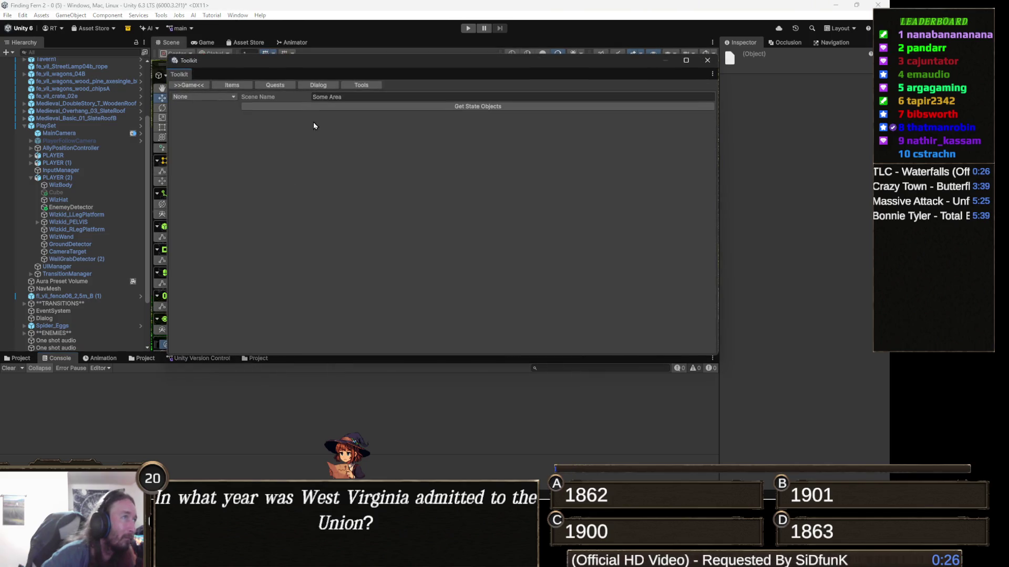
pyautogui.click(282, 86)
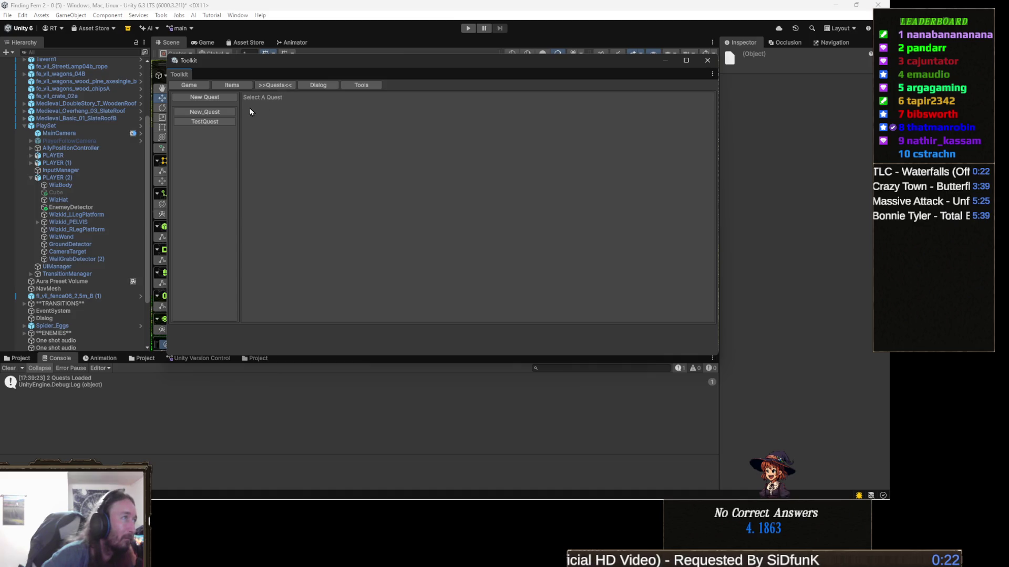
# Rename New_Quest to TestQuest2, then create another New_Quest.
pyautogui.click(207, 112)
pyautogui.click(520, 97)
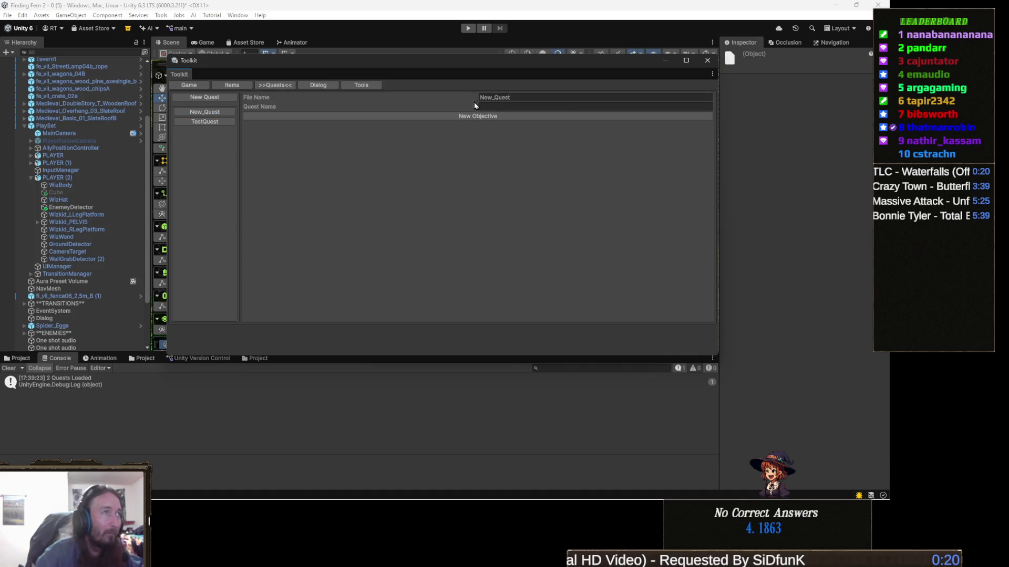
pyautogui.write('Test')
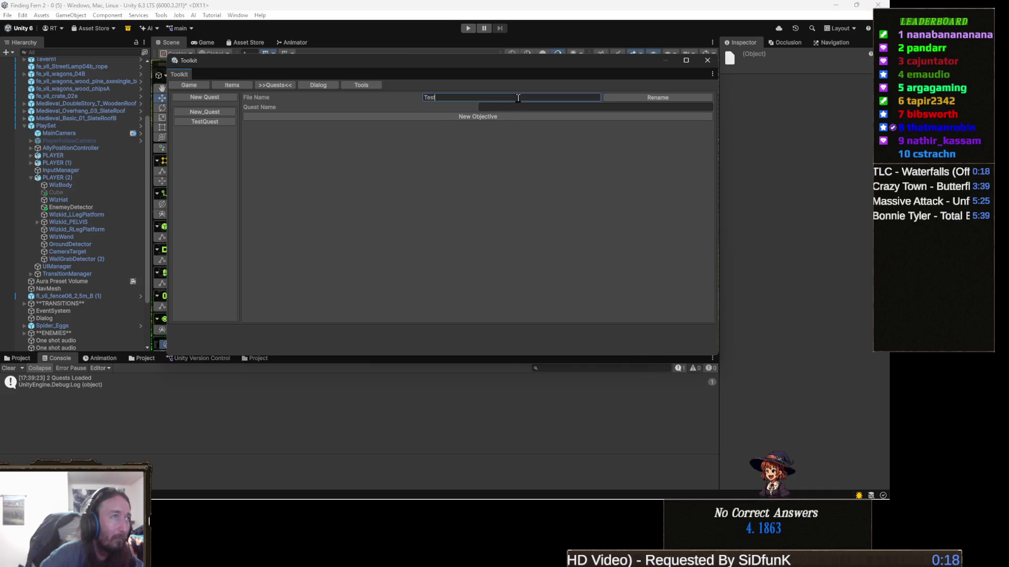
pyautogui.write('Ques')
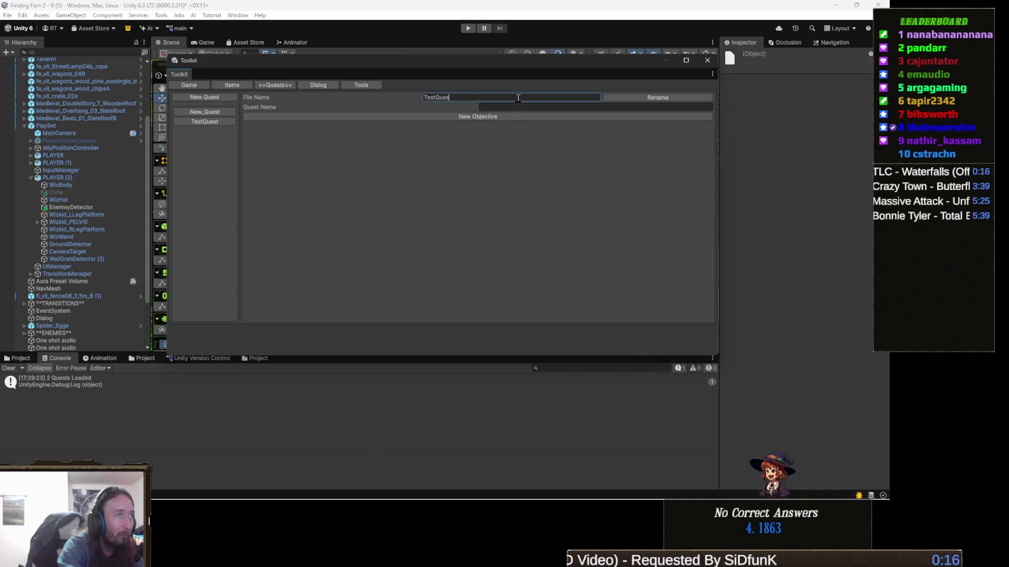
pyautogui.write('t2')
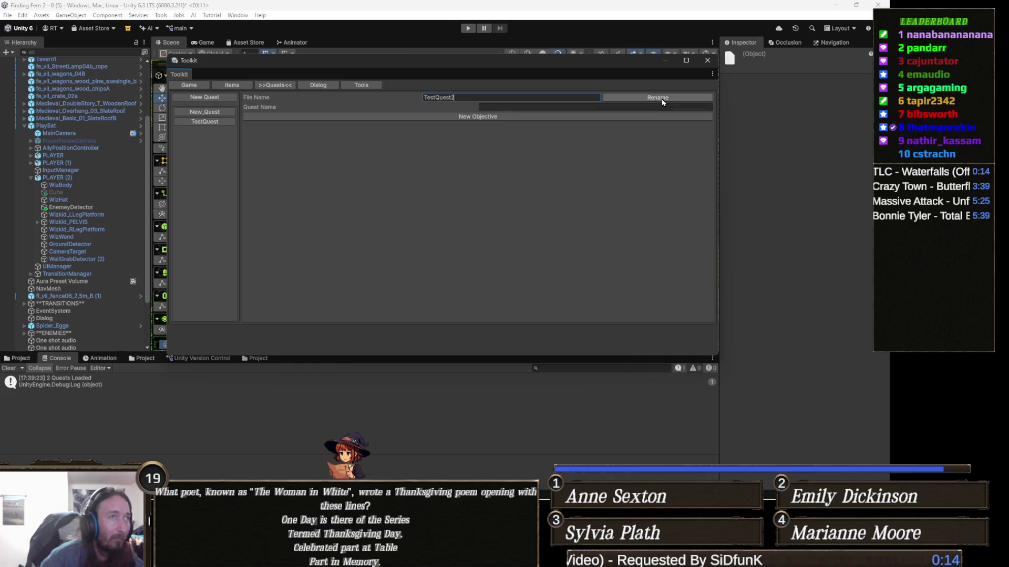
pyautogui.click(660, 97)
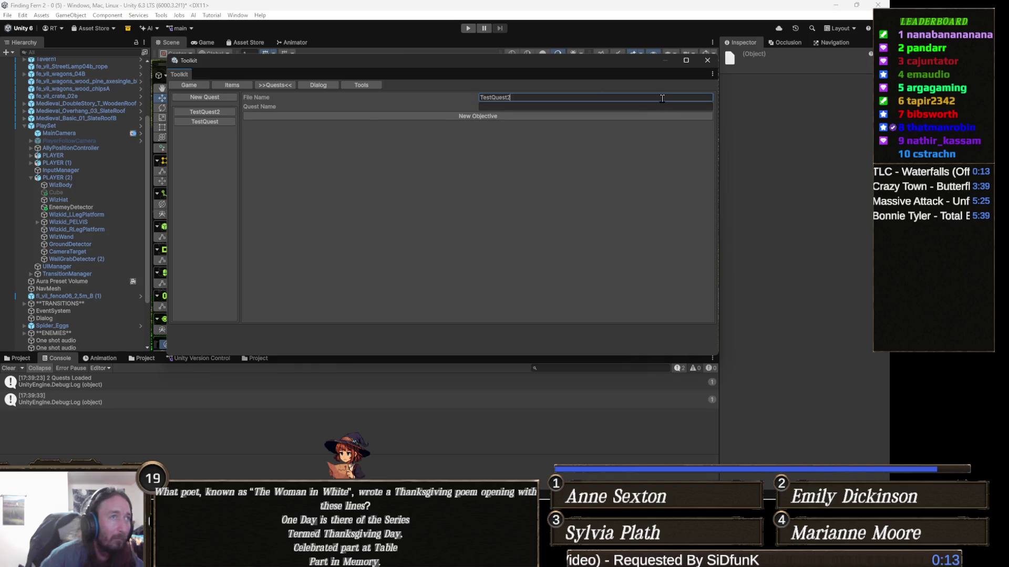
pyautogui.click(221, 98)
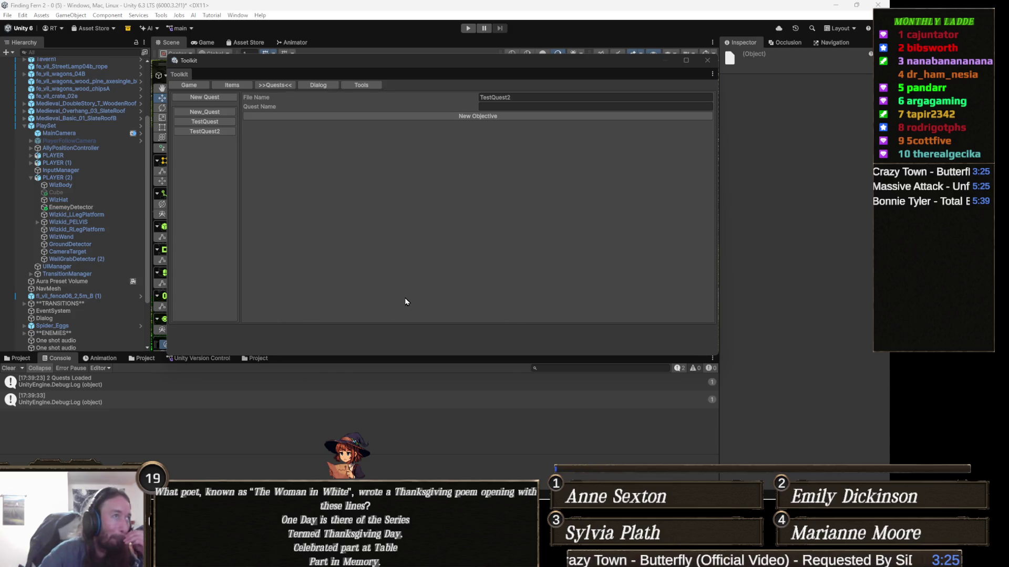
# Add two objectives to TestQuest2 and name the first one TestObjective.
pyautogui.click(477, 117)
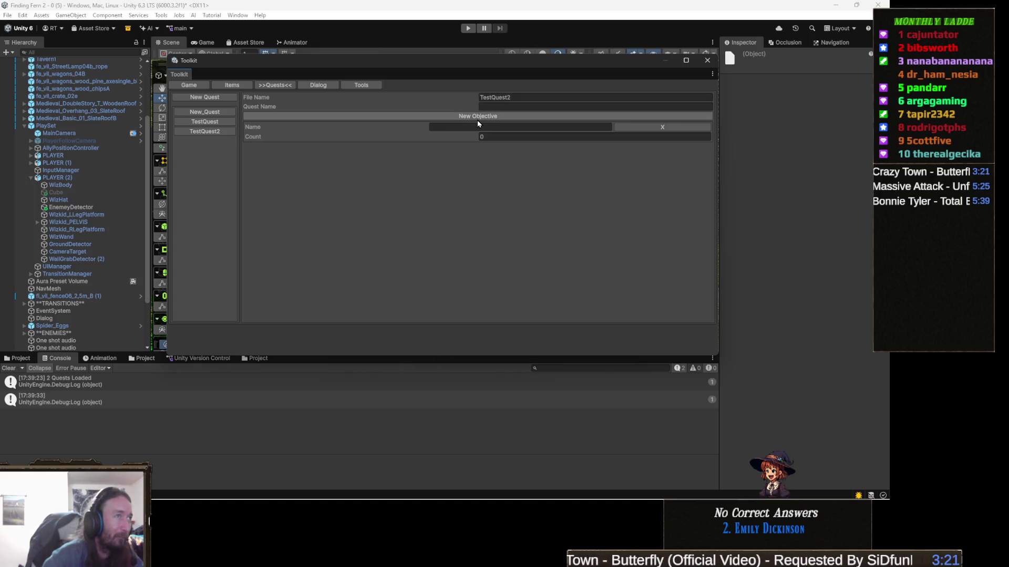
pyautogui.click(478, 119)
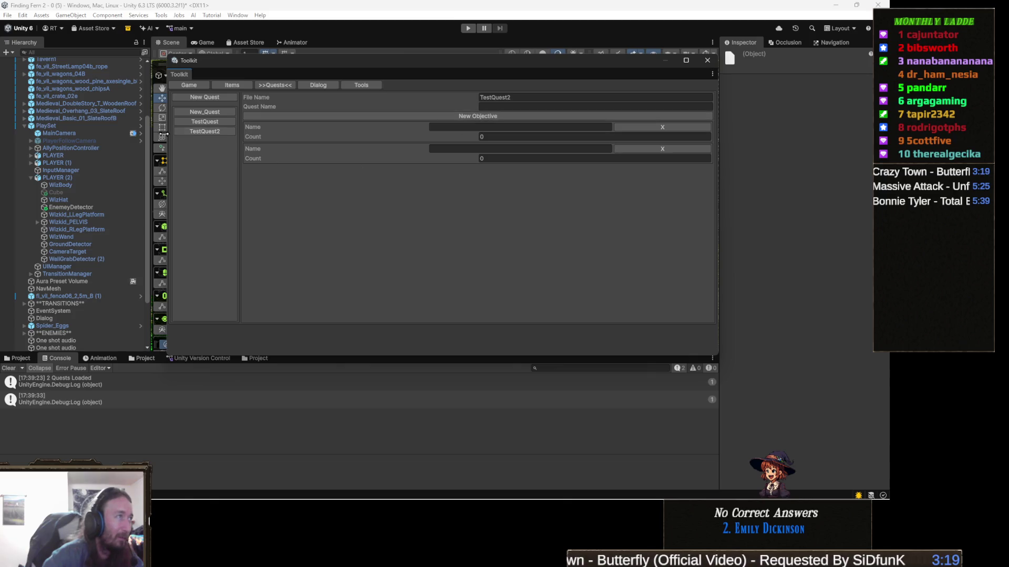
pyautogui.click(205, 111)
pyautogui.click(218, 121)
pyautogui.click(215, 131)
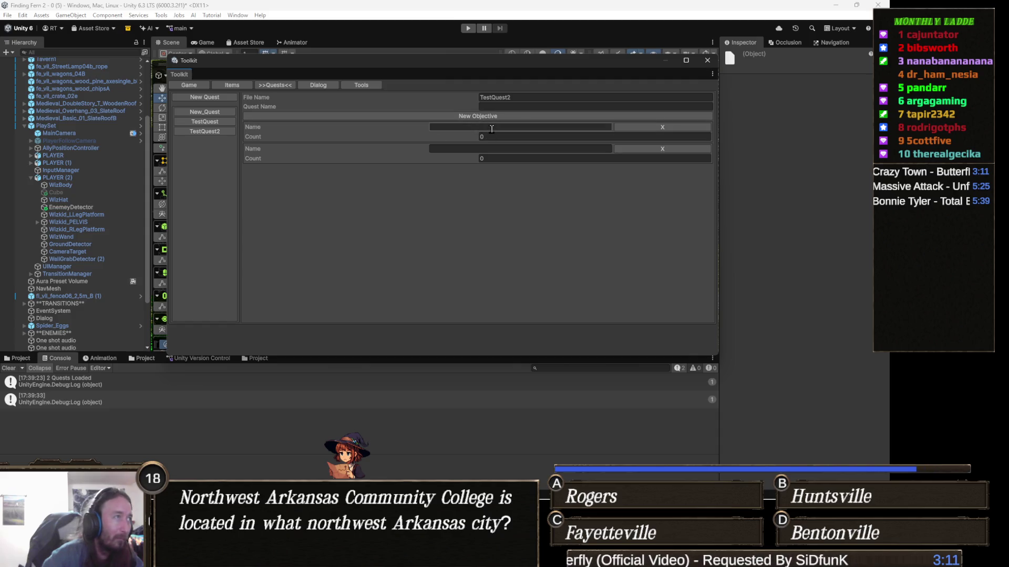
pyautogui.write('T')
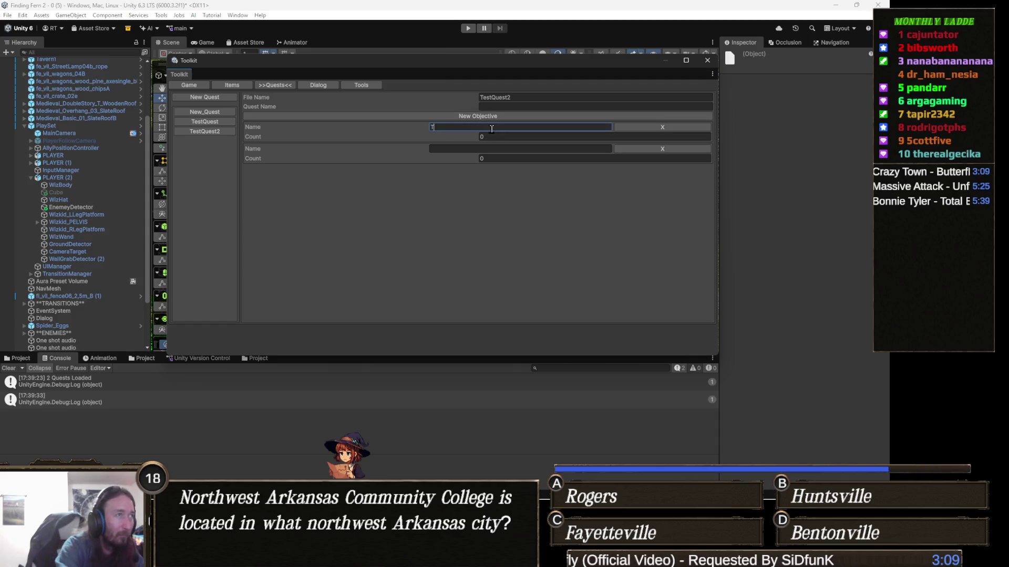
pyautogui.write('estObjective')
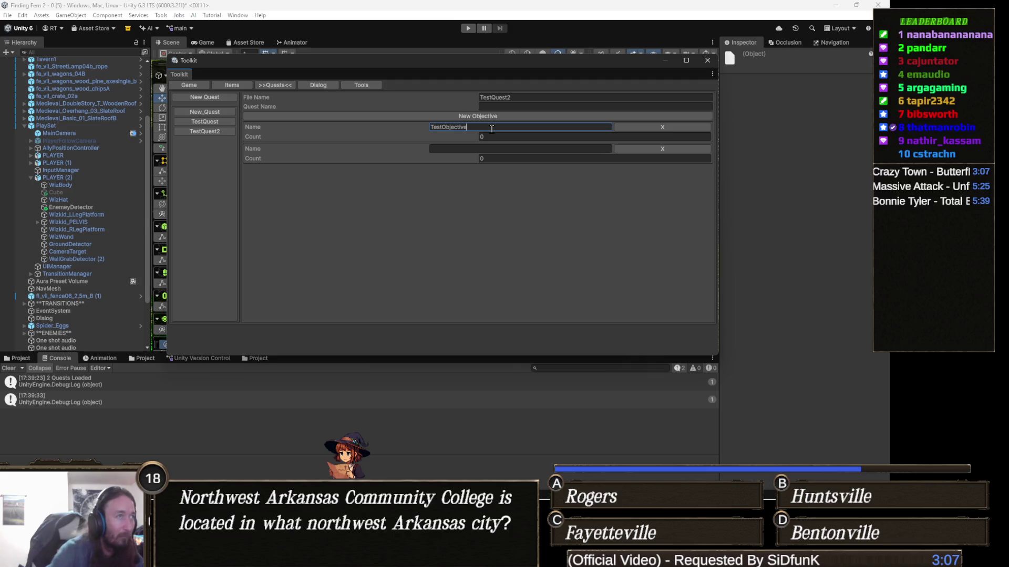
pyautogui.click(506, 151)
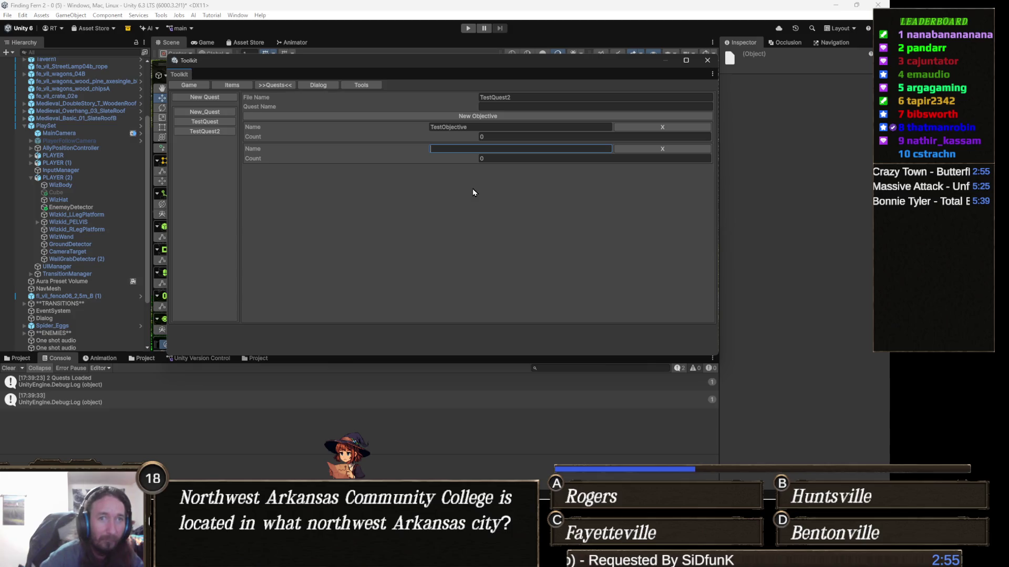
# Set TestQuest2's quest name to Test Quest.
pyautogui.click(498, 108)
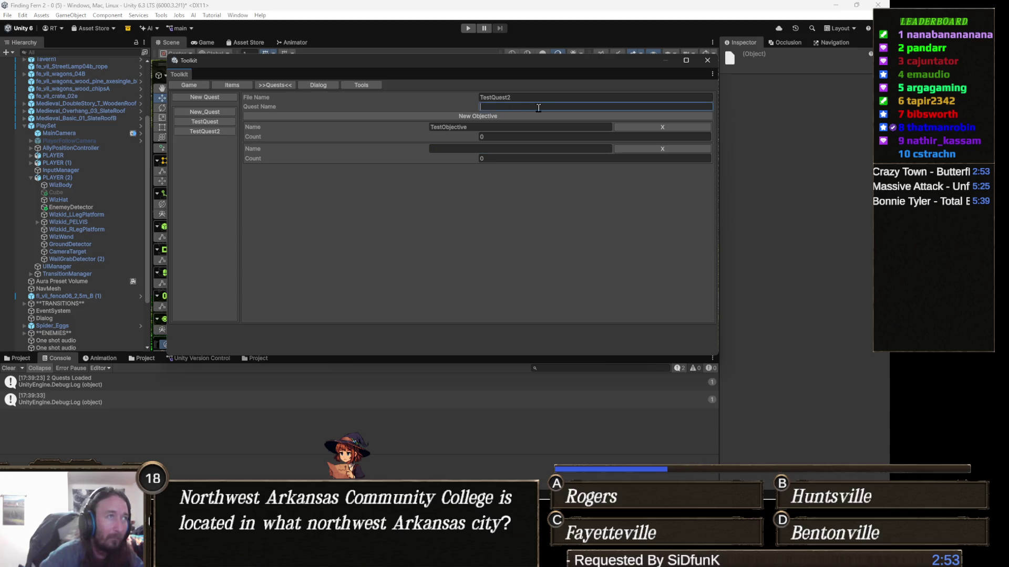
pyautogui.write('TestQuest')
pyautogui.click(527, 148)
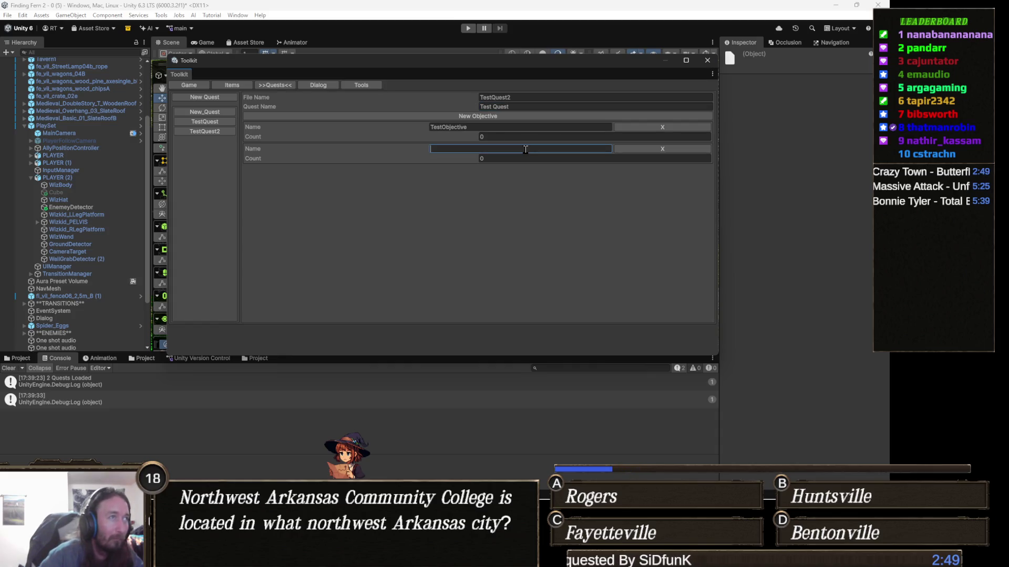
pyautogui.click(526, 138)
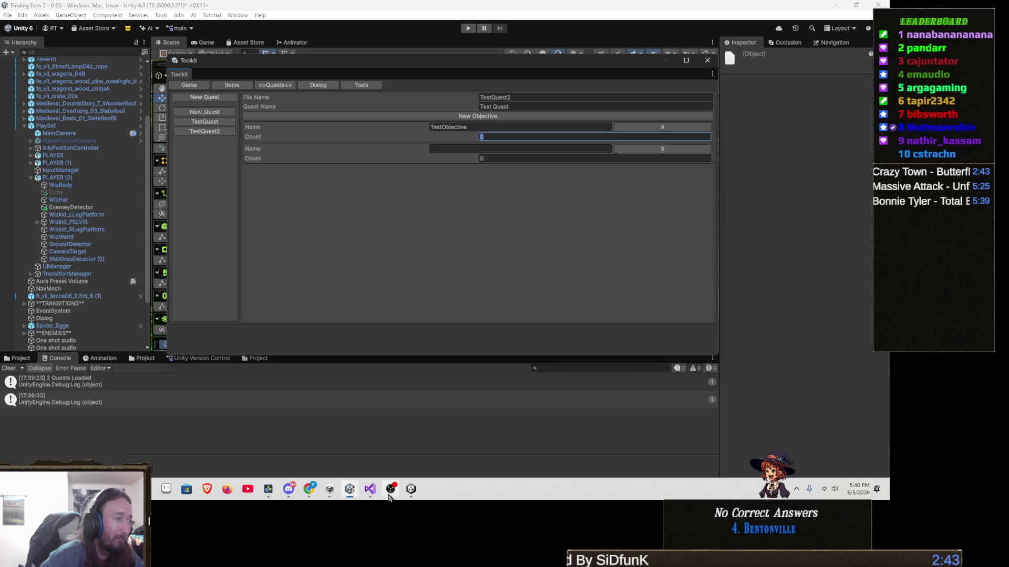
pyautogui.click(370, 490)
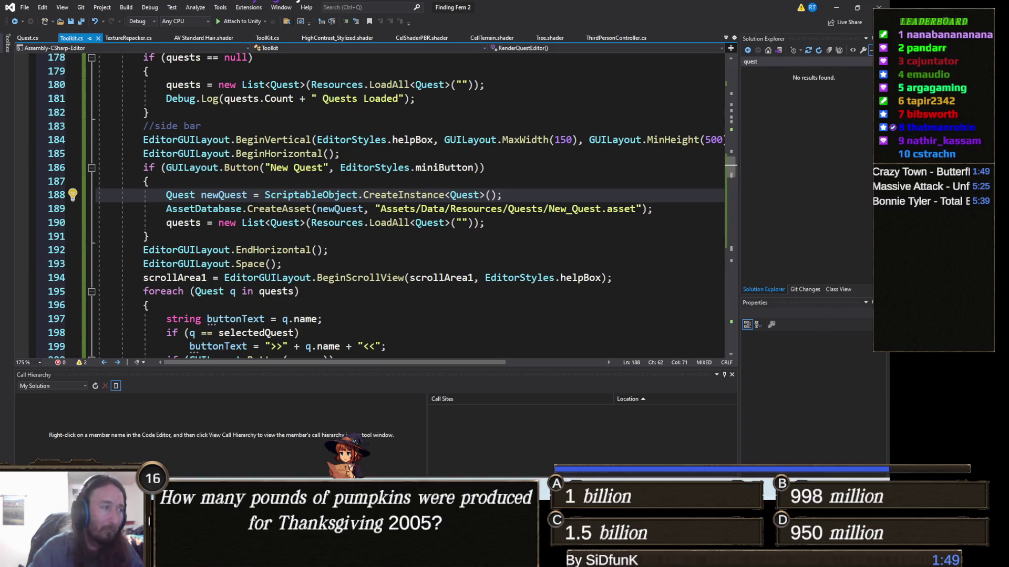
pyautogui.hotkey('alt', 'Tab')
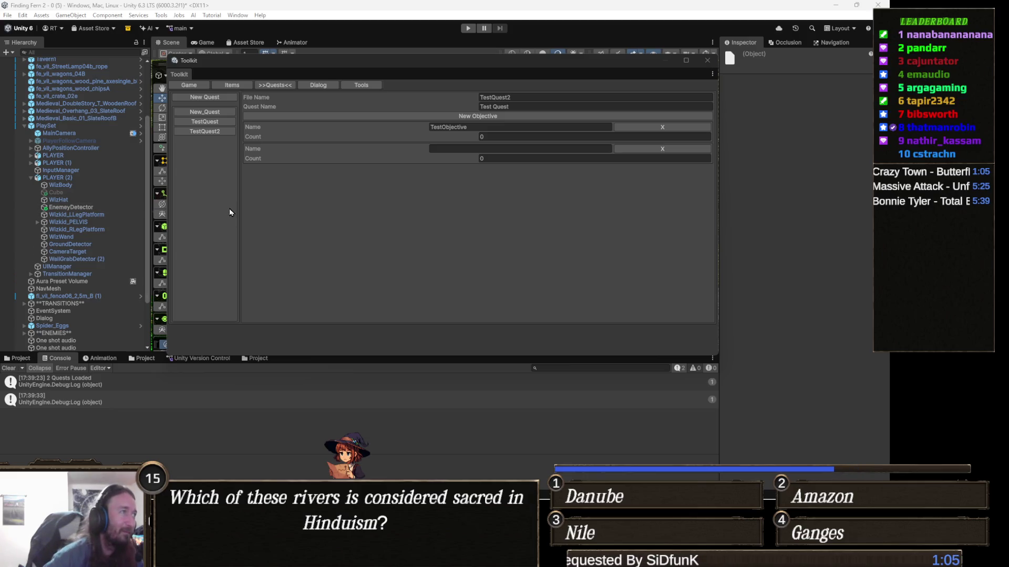
# Refocus the Toolkit window, then bring up Toolkit.cs at RenderQuestEditor in Visual Studio.
pyautogui.click(351, 278)
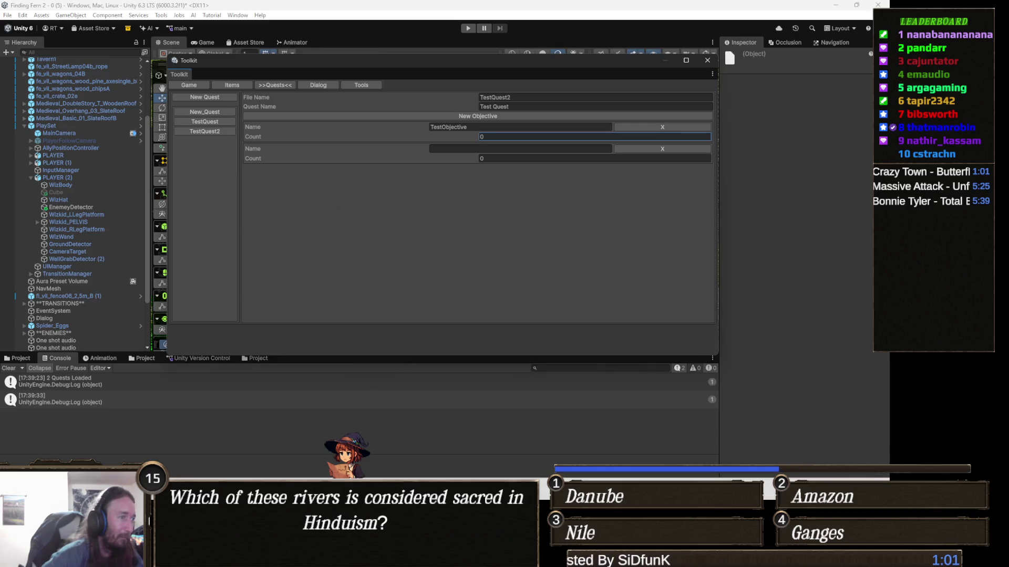
pyautogui.hotkey('alt', 'Tab')
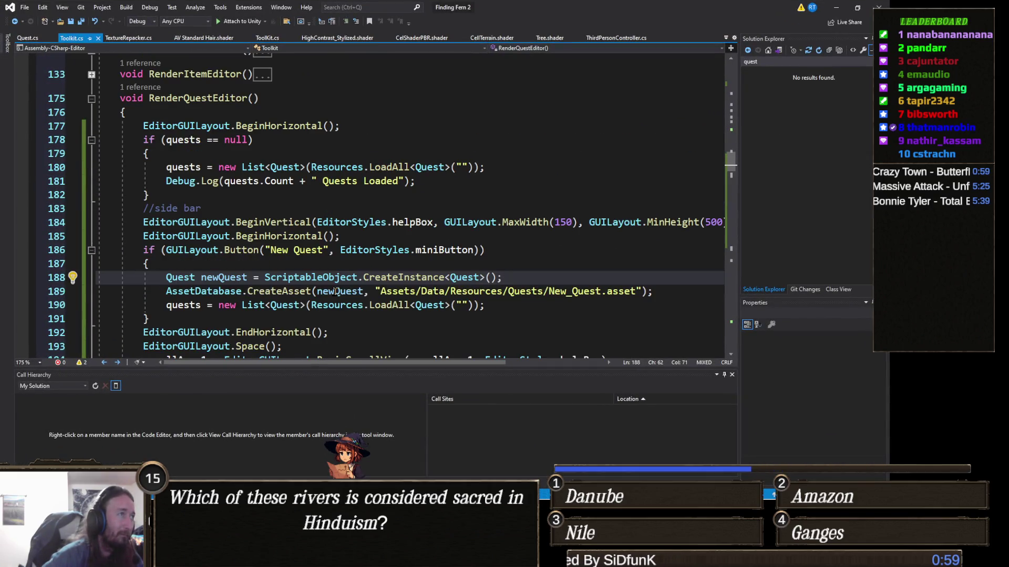
# Add an InitQuests() method after RenderItemEditor containing the load-all-quests line.
pyautogui.scroll(1, 335, 292)
pyautogui.scroll(3, 336, 292)
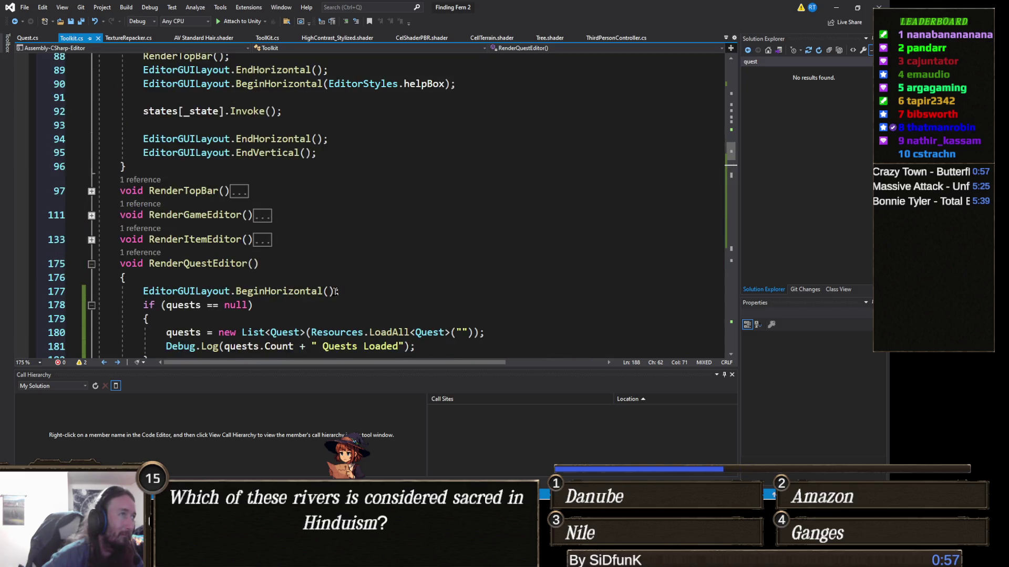
pyautogui.scroll(8, 336, 292)
pyautogui.scroll(7, 337, 292)
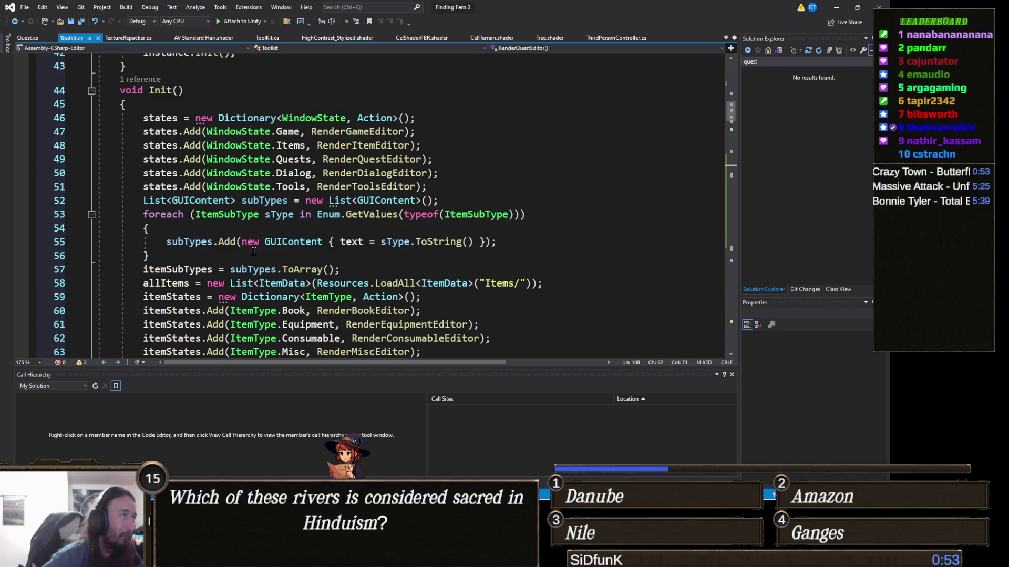
pyautogui.scroll(-15, 253, 250)
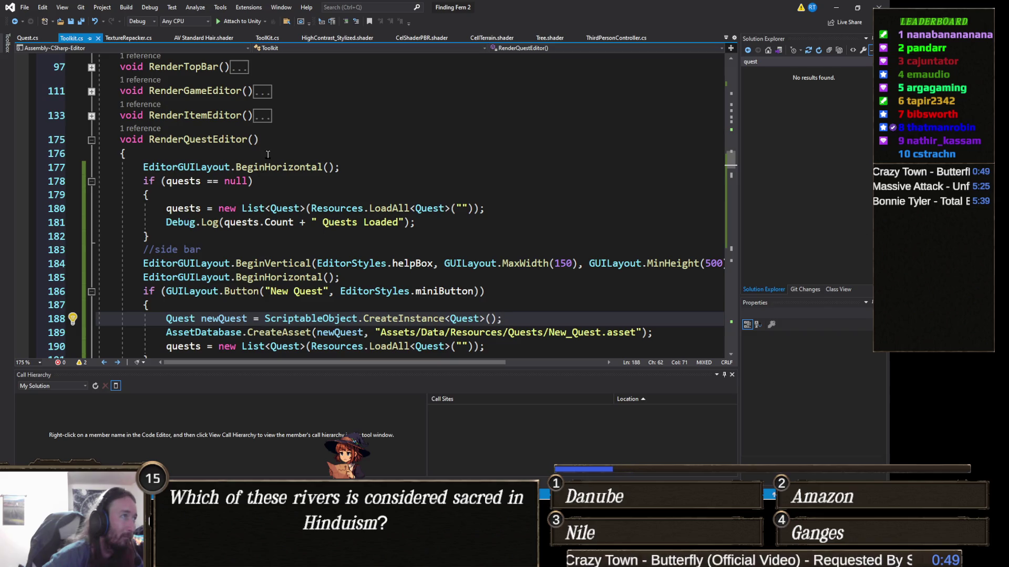
pyautogui.click(300, 124)
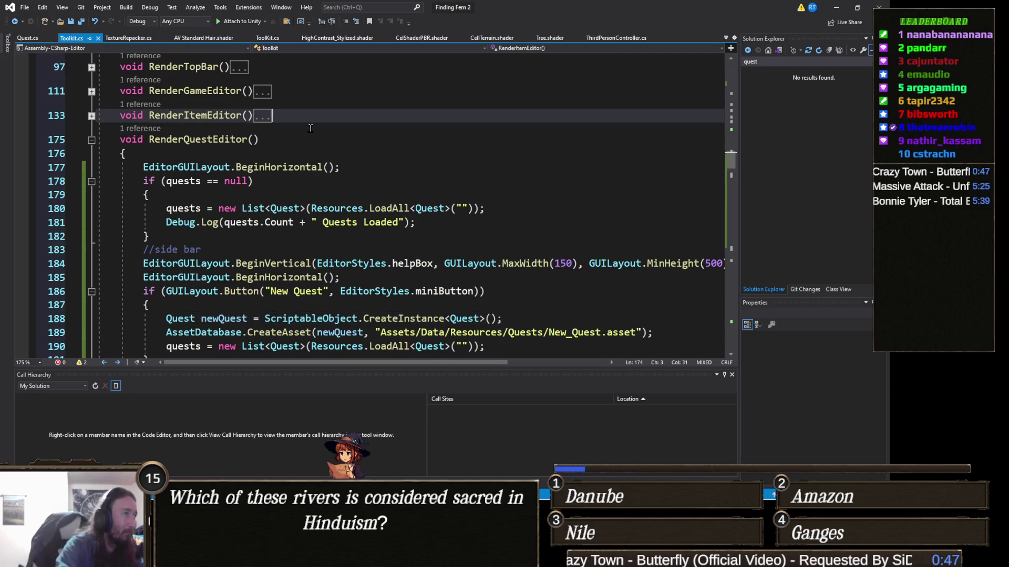
pyautogui.press('Return')
pyautogui.write('void In')
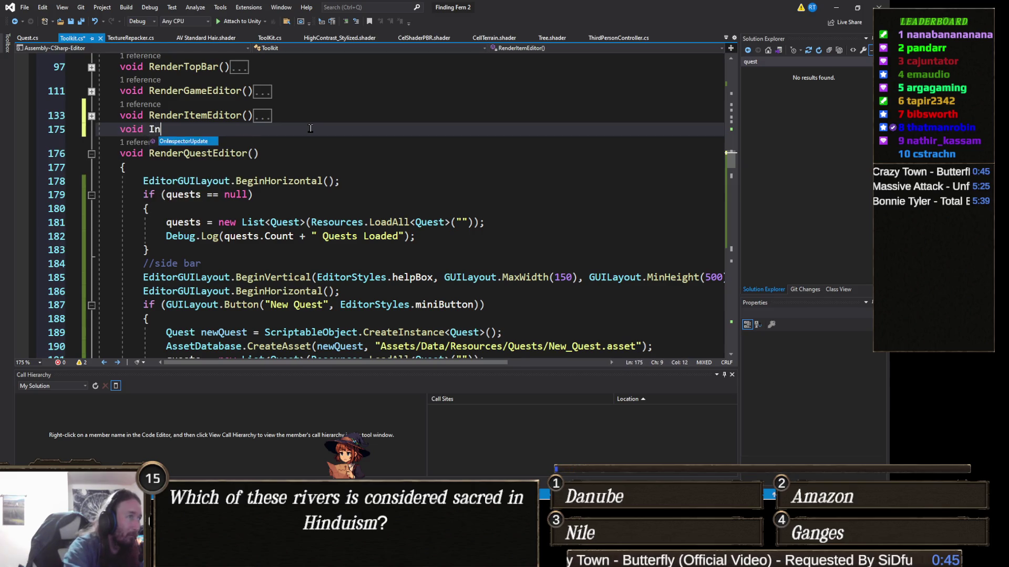
pyautogui.write('itQuests()')
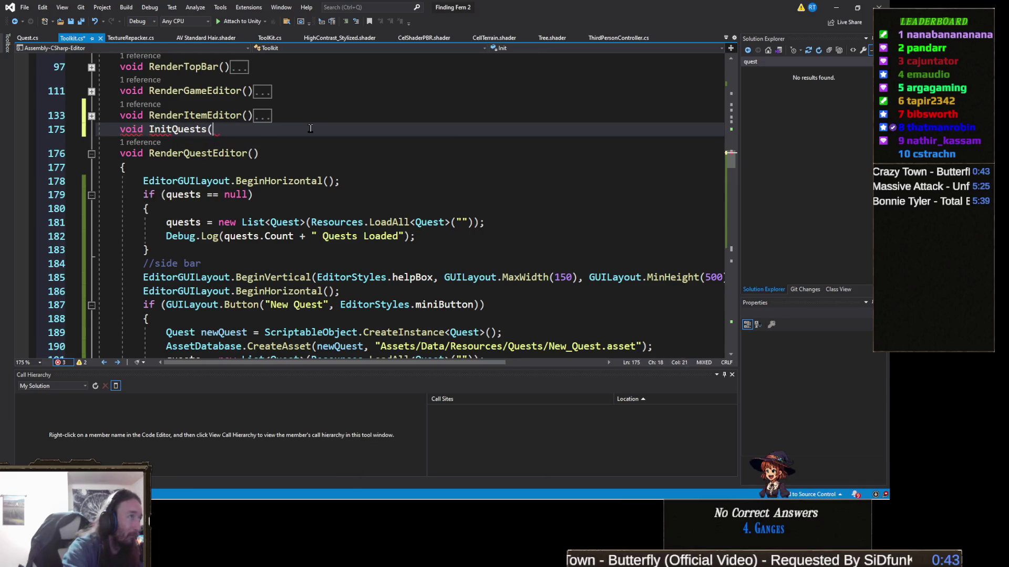
pyautogui.press('Return')
pyautogui.write('{')
pyautogui.press('Return')
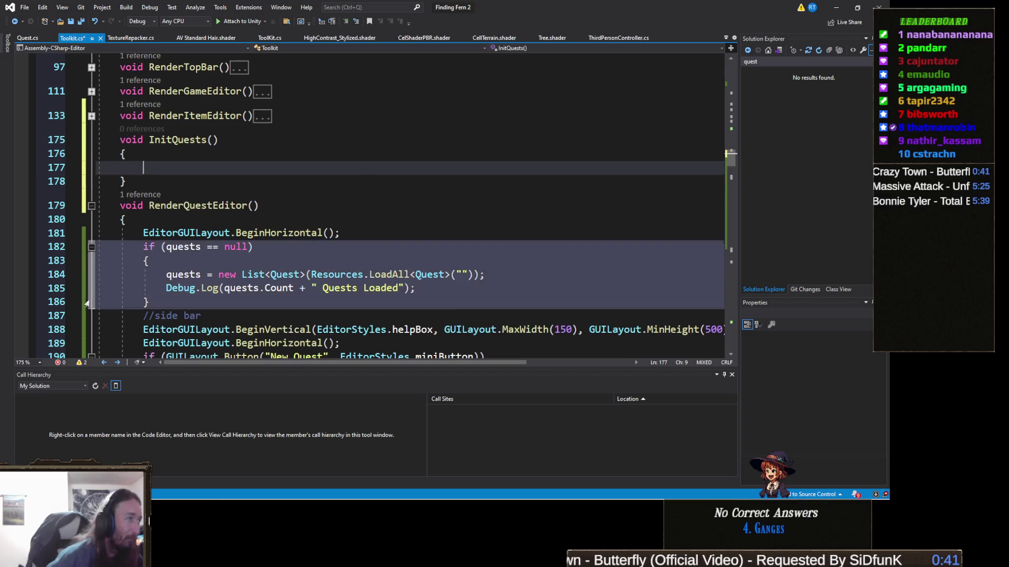
pyautogui.click(97, 275)
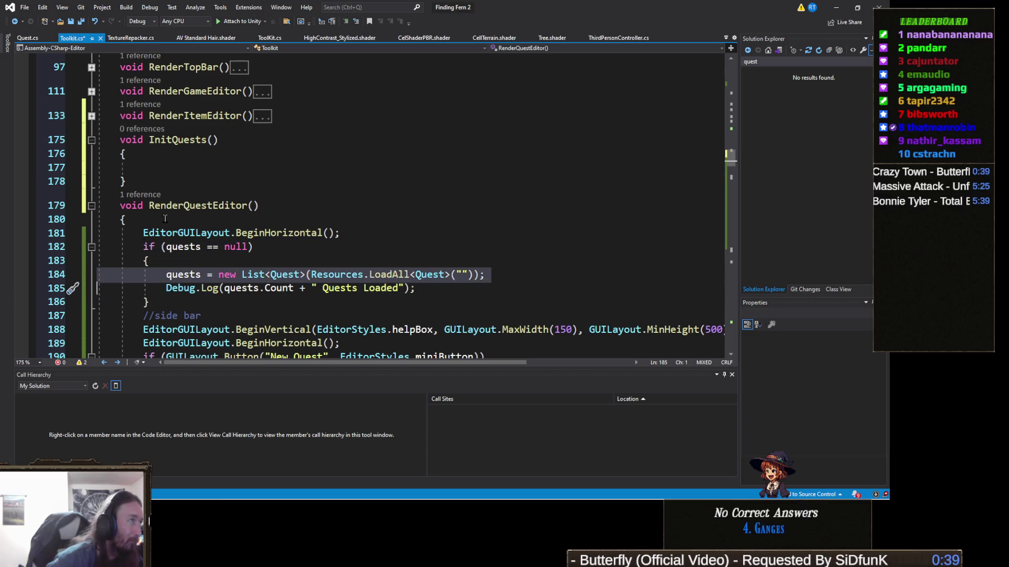
pyautogui.hotkey('ctrl', 'c')
pyautogui.click(166, 168)
pyautogui.hotkey('ctrl', 'v')
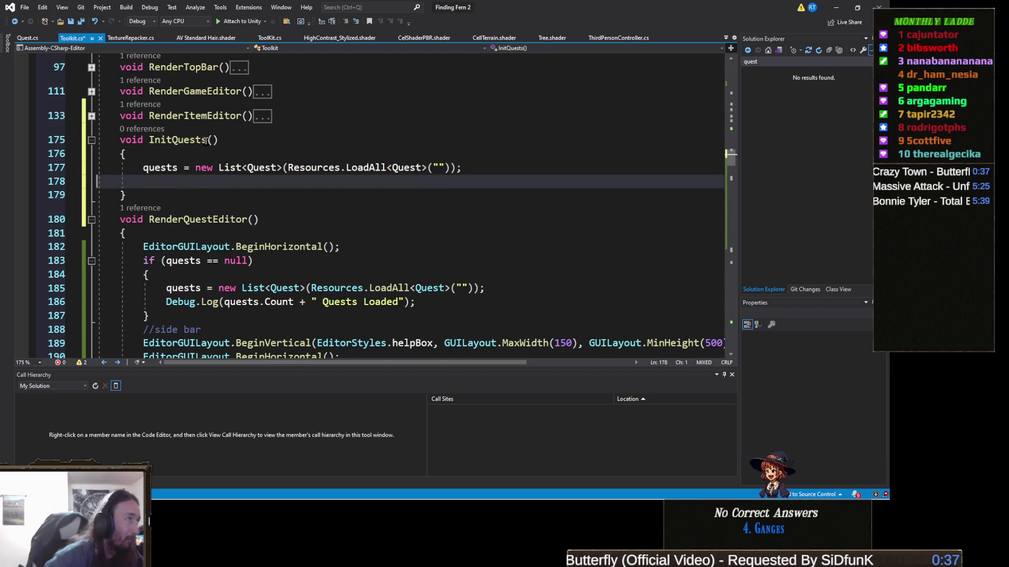
# Declare a 'string questCategories;' field above InitQuests.
pyautogui.click(197, 140)
pyautogui.press('Up')
pyautogui.press('Return')
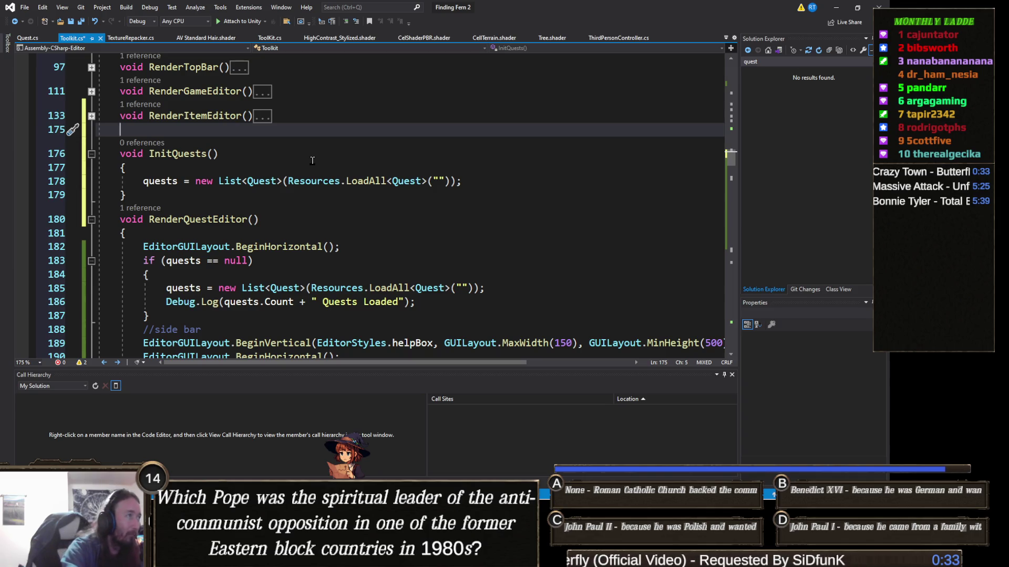
pyautogui.write('string')
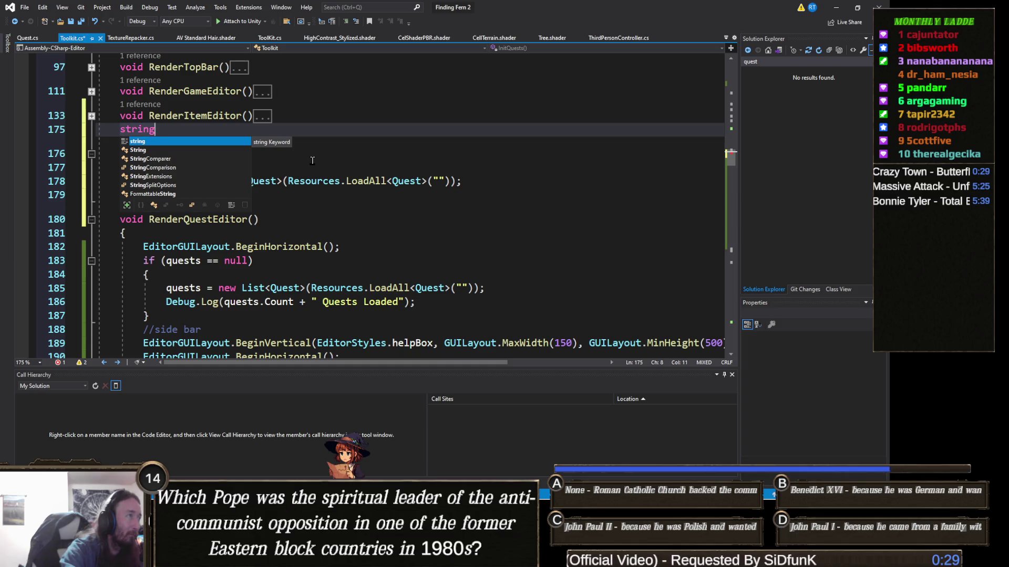
pyautogui.write(' cateo')
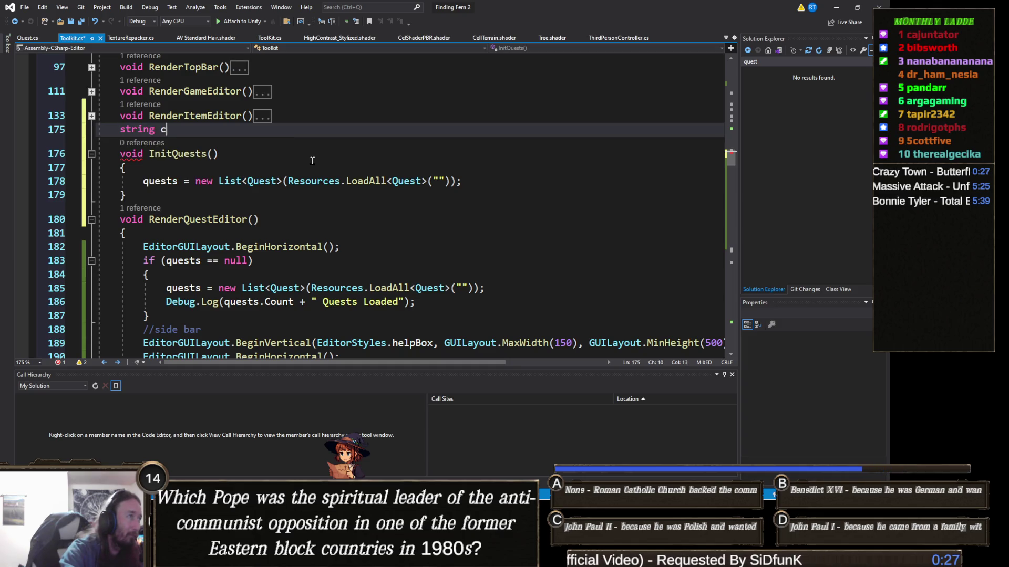
pyautogui.press('BackSpace')
pyautogui.write('gory;')
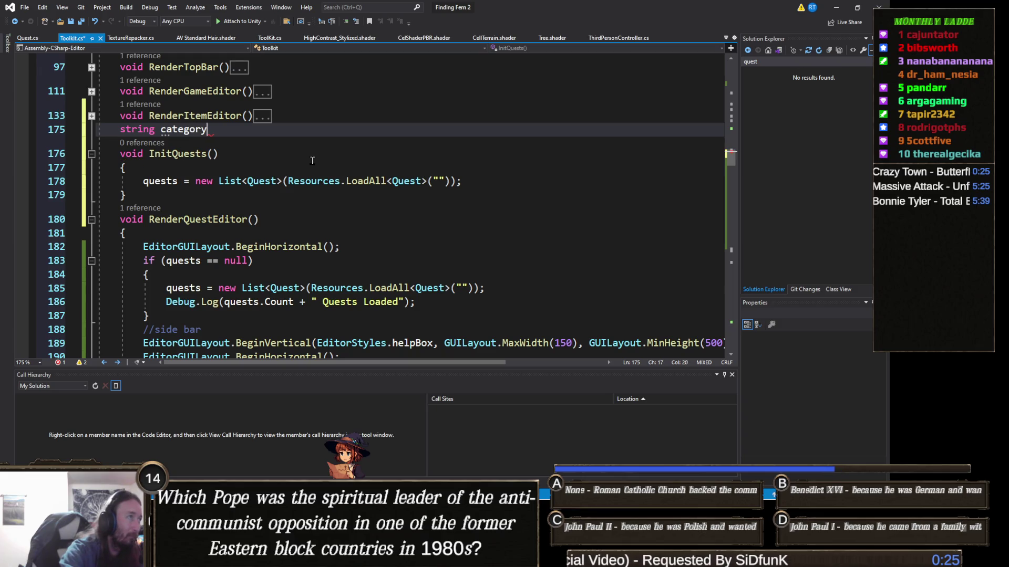
pyautogui.press('BackSpace')
pyautogui.press('BackSpace')
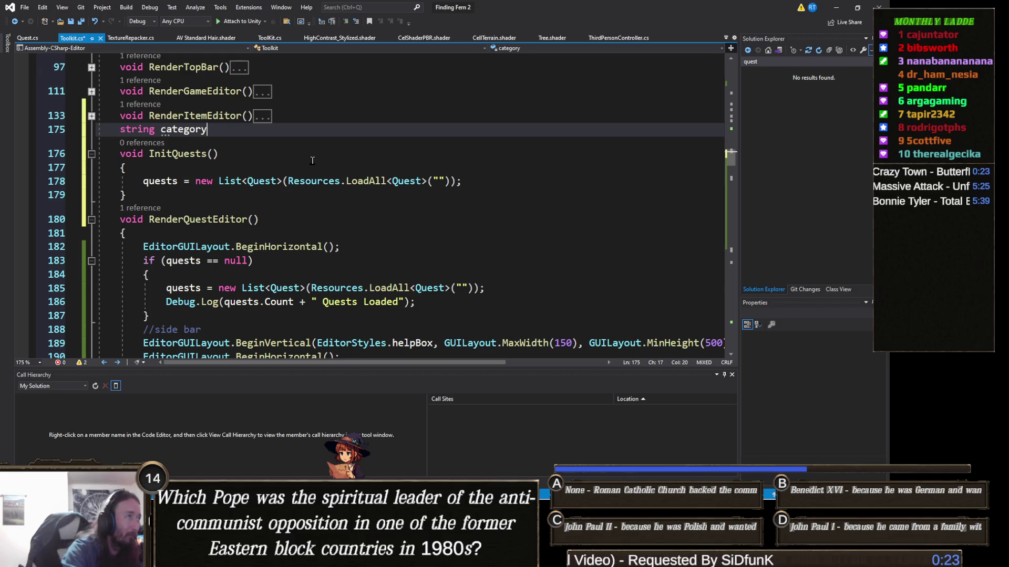
pyautogui.write('ies')
pyautogui.press('BackSpace')
pyautogui.press('BackSpace')
pyautogui.press('BackSpace')
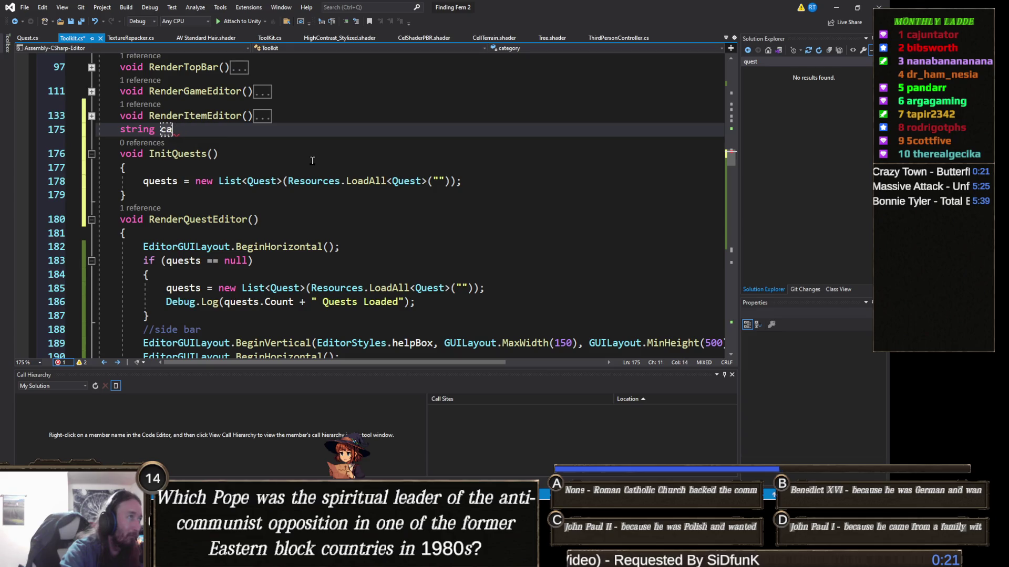
pyautogui.write('questC')
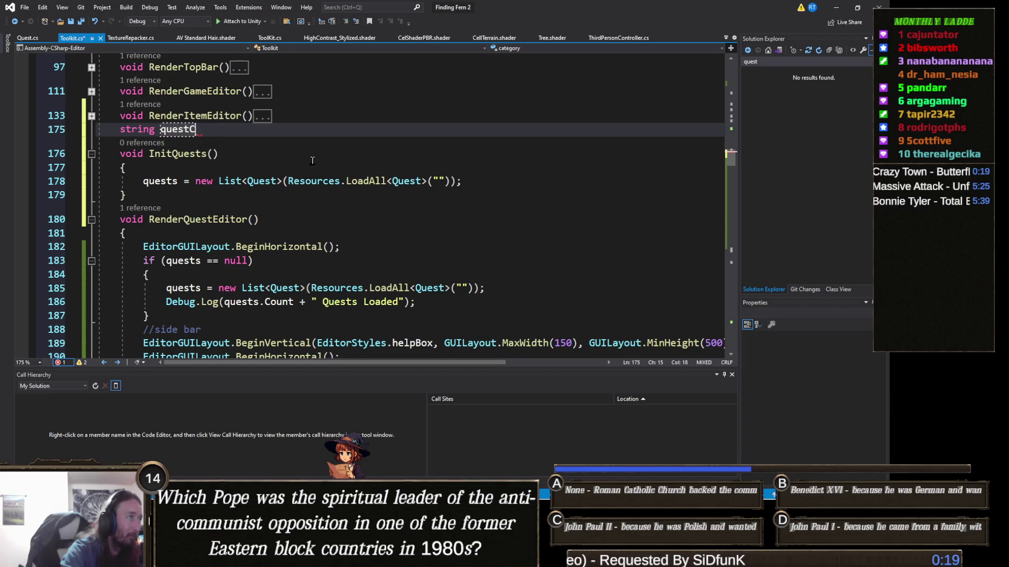
pyautogui.write('ategories')
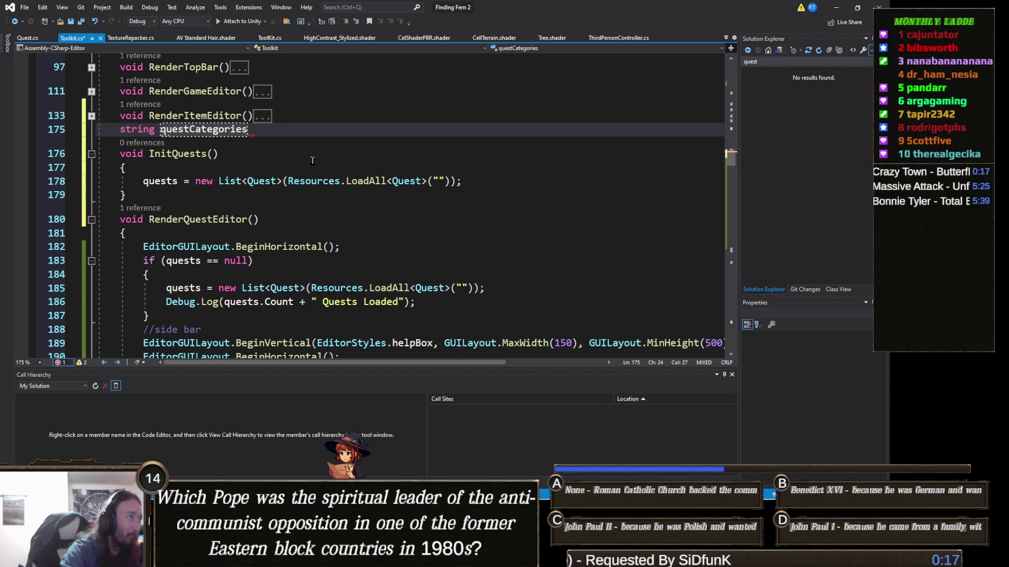
pyautogui.write(';')
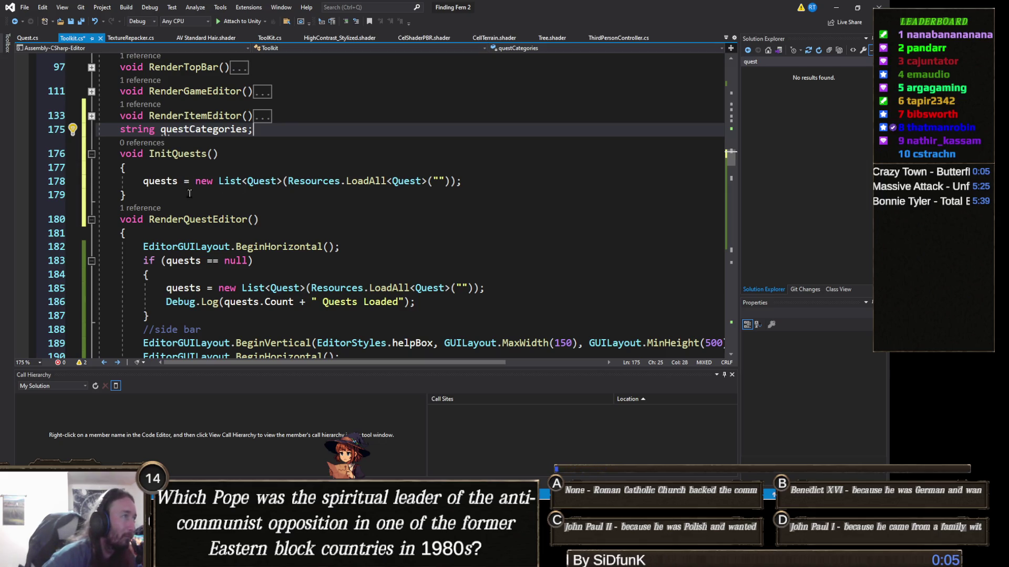
# Start a new 'void Update' method below InitQuests.
pyautogui.click(171, 195)
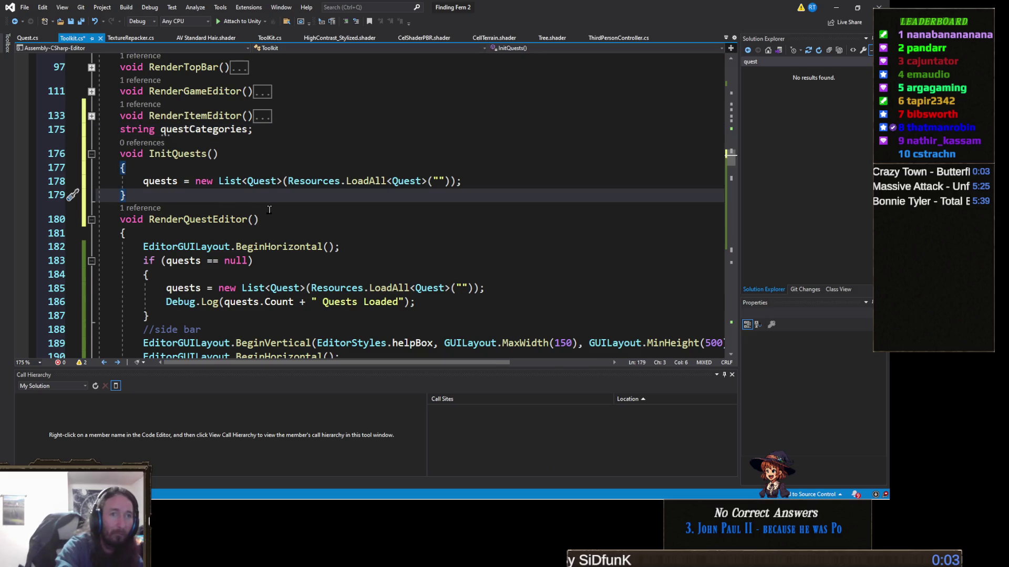
pyautogui.press('Return')
pyautogui.write('void Update')
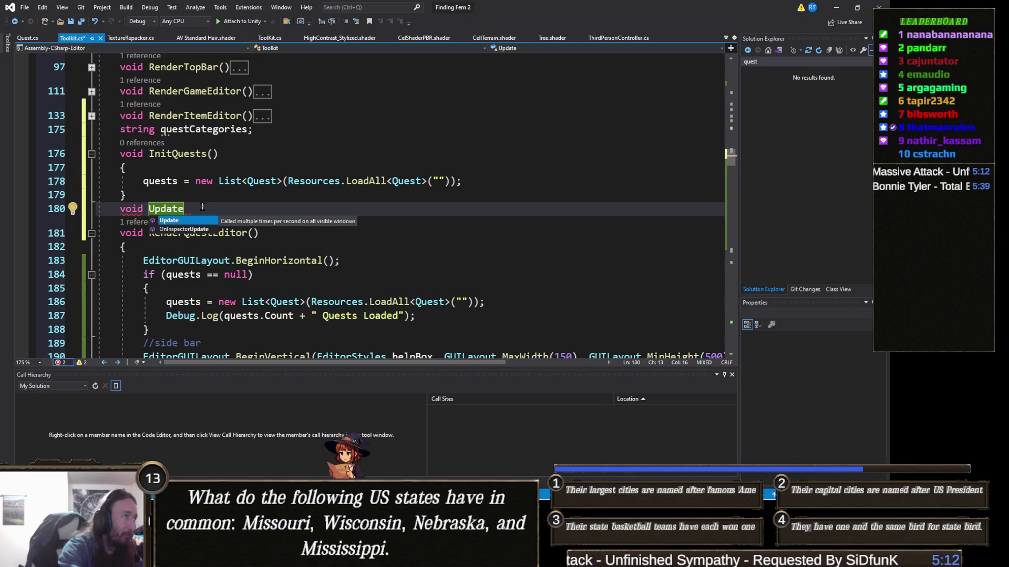
# Name the method UpdateQuestCategories() and change the questCategories field to List<string>.
pyautogui.write('Quest')
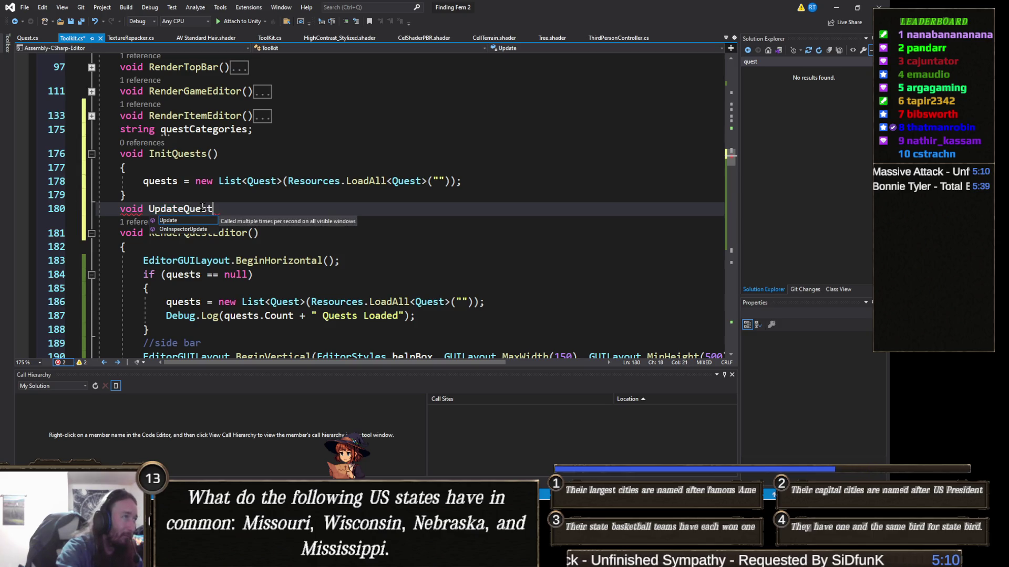
pyautogui.write('Categories()')
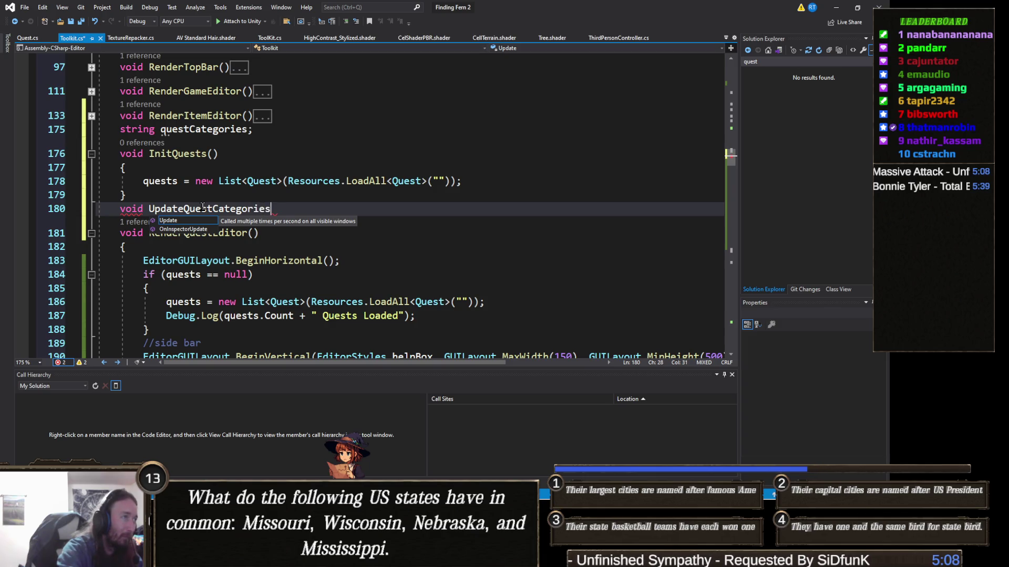
pyautogui.press('Return')
pyautogui.write('{')
pyautogui.press('Return')
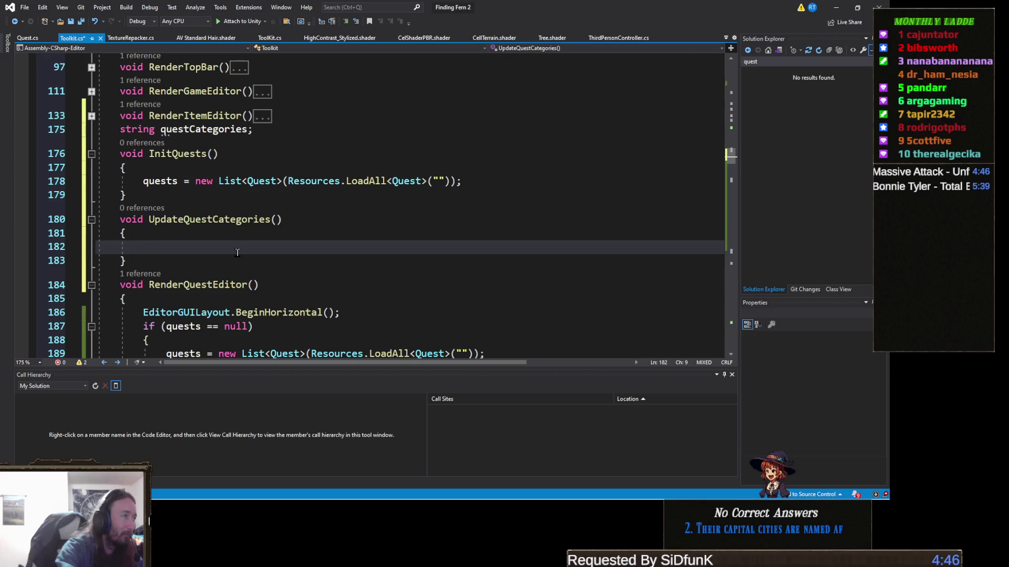
pyautogui.click(126, 133)
pyautogui.doubleClick(126, 132)
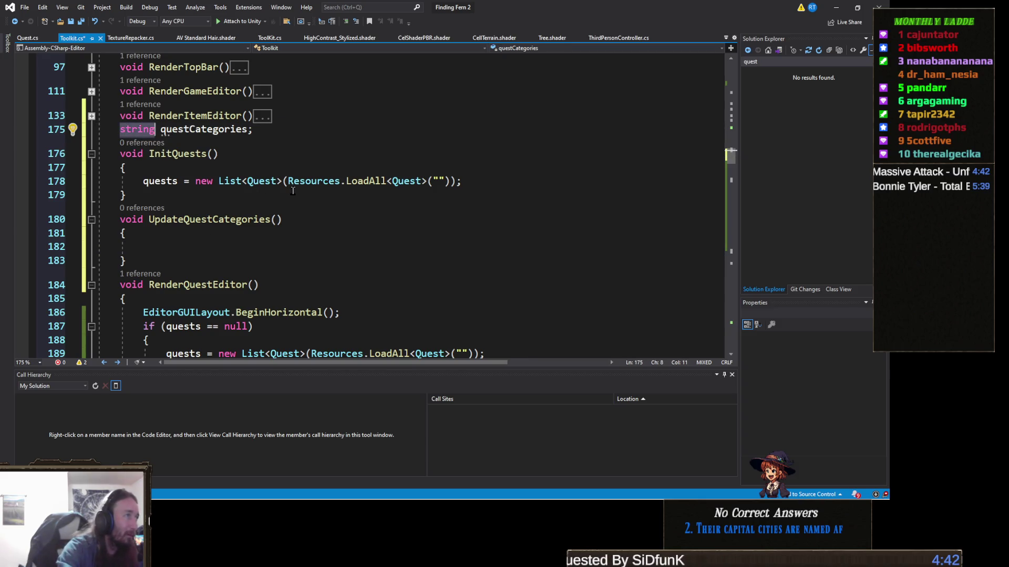
pyautogui.write('List<strin')
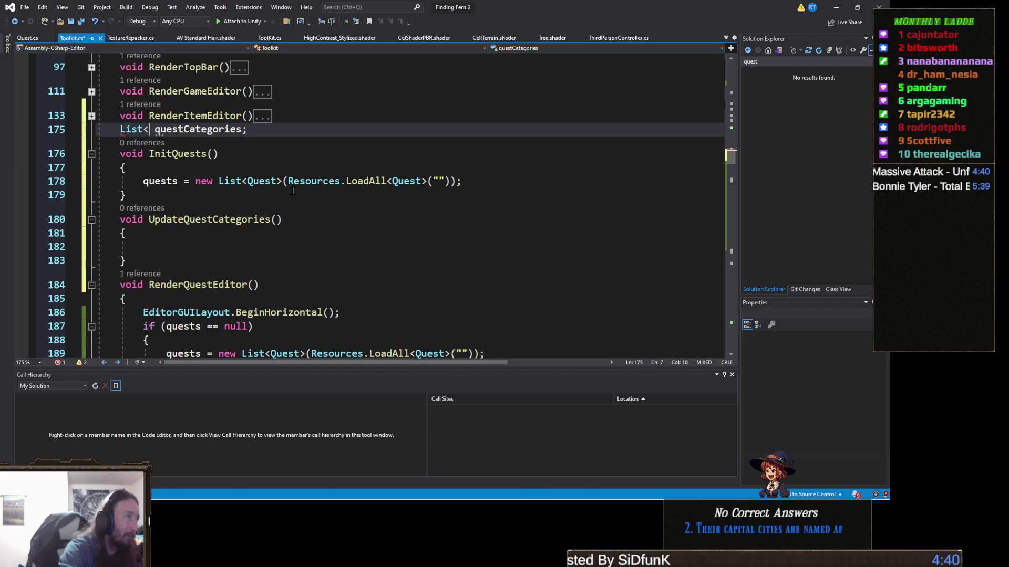
pyautogui.write('g>')
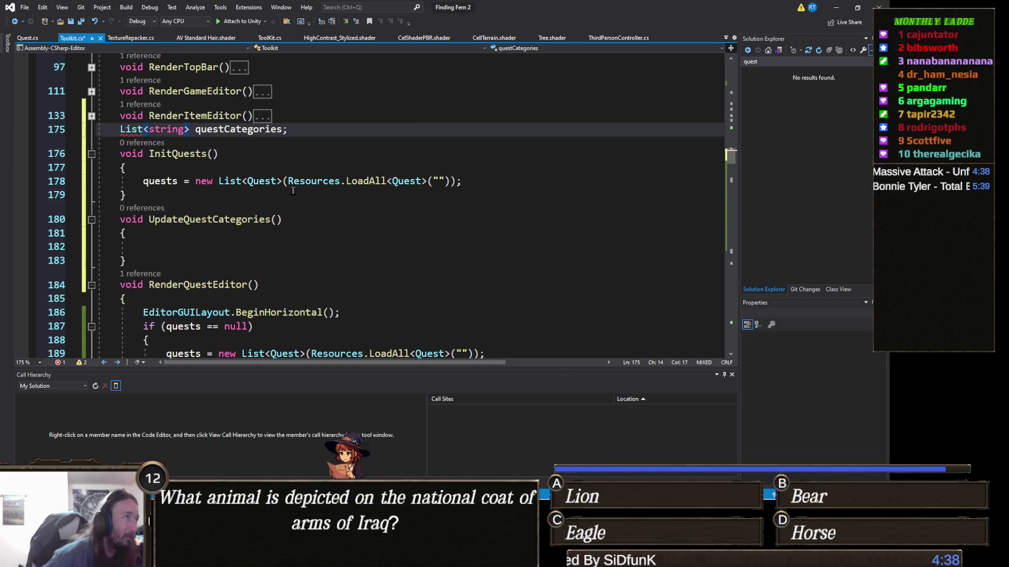
# Reset questCategories to a new List<string>() and loop foreach (Quest q in quests).
pyautogui.click(202, 253)
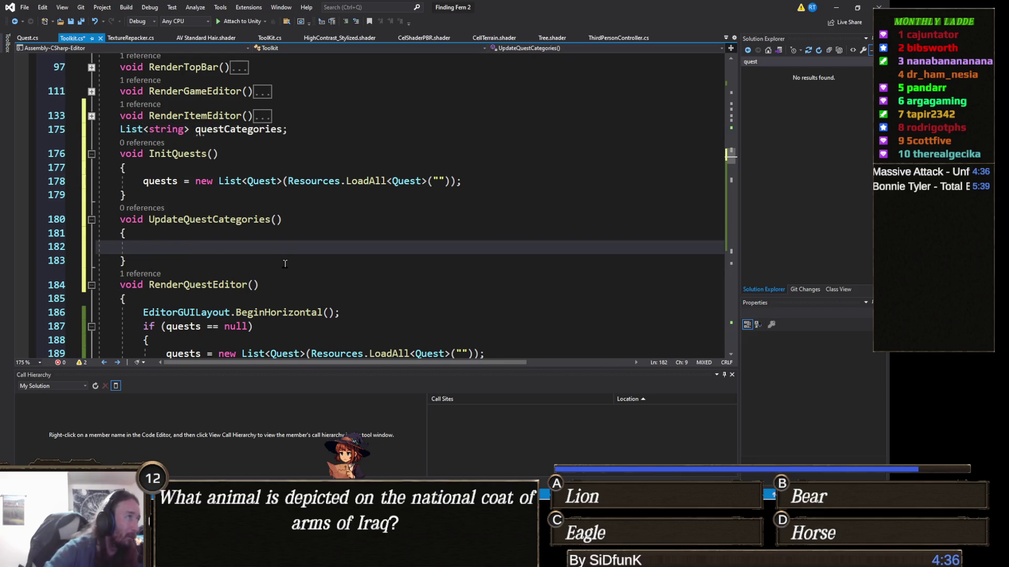
pyautogui.write('q')
pyautogui.write('uestC')
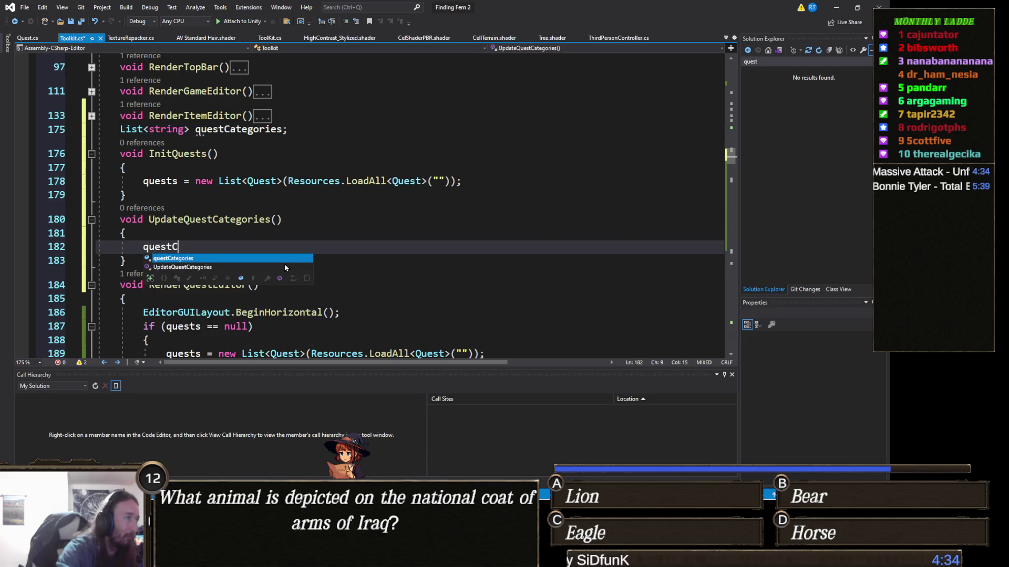
pyautogui.press('Tab')
pyautogui.write('= new')
pyautogui.press('Tab')
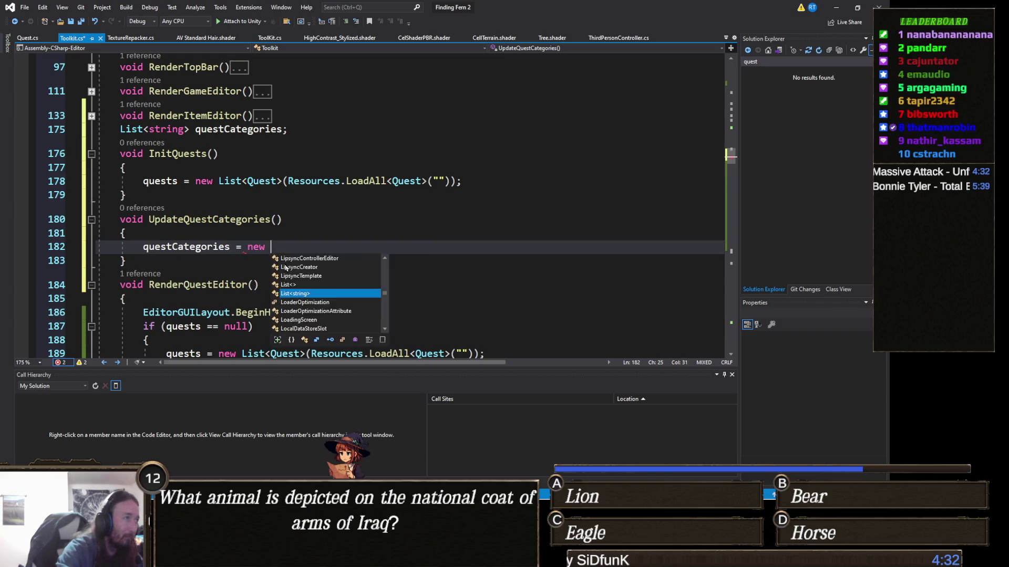
pyautogui.write('();')
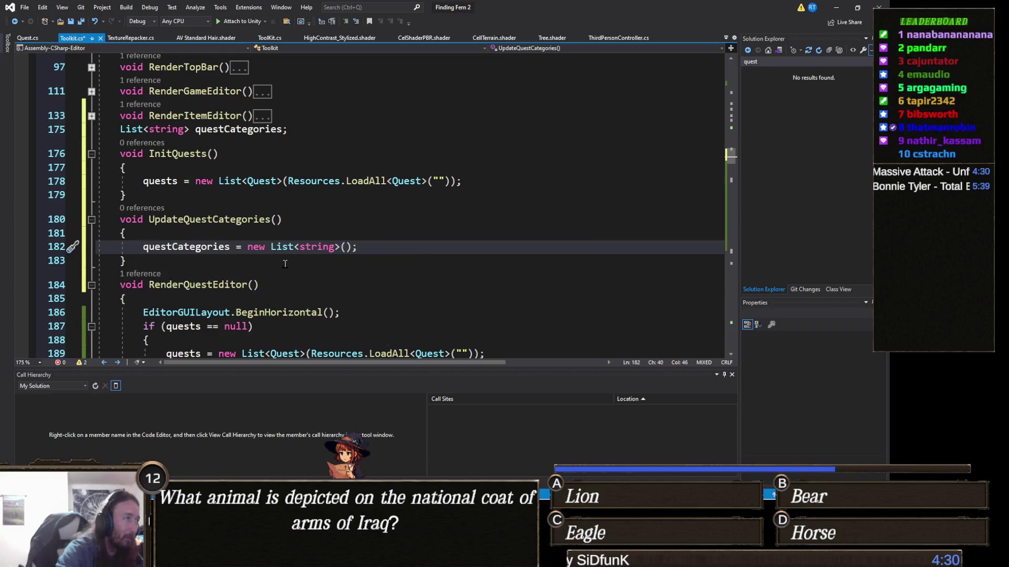
pyautogui.press('Return')
pyautogui.write('foreach ')
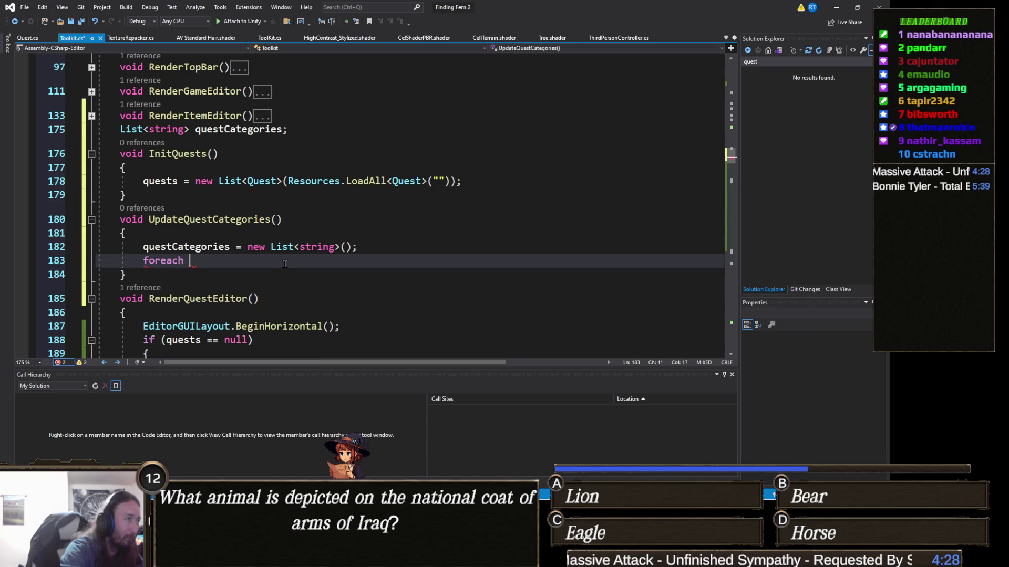
pyautogui.write('(Quest q in quests)')
pyautogui.press('Return')
pyautogui.write('{')
pyautogui.press('Return')
# Begin an 'if questCategories.Contains(q.' check and bring up actions on the Quest type.
pyautogui.write('if (')
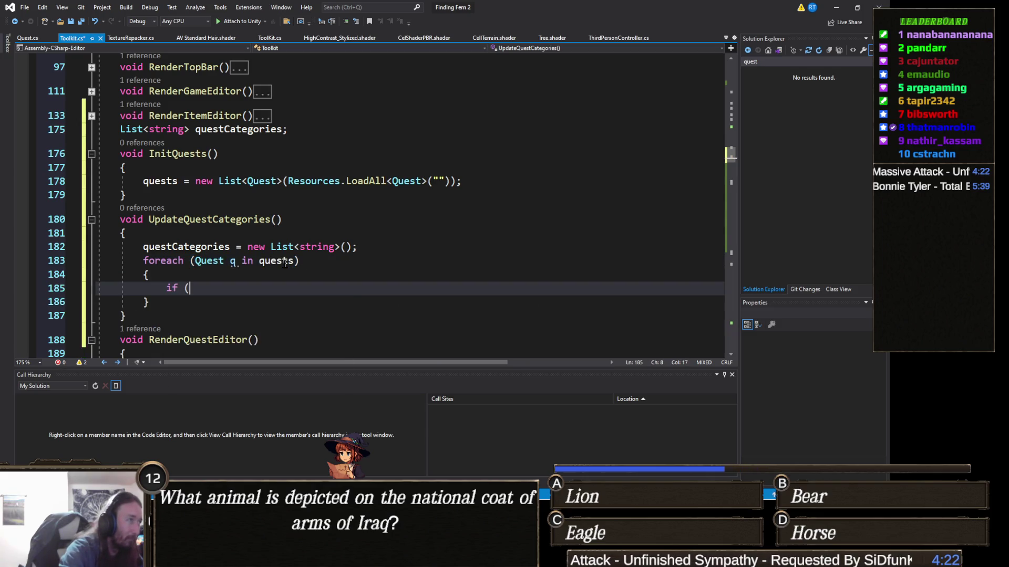
pyautogui.write('questC')
pyautogui.press('Tab')
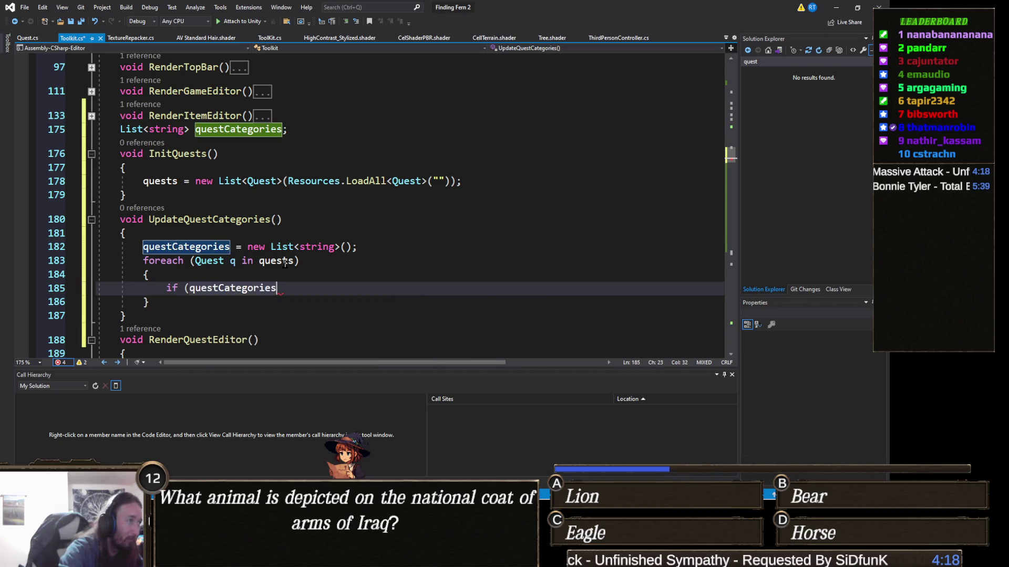
pyautogui.write('.cont')
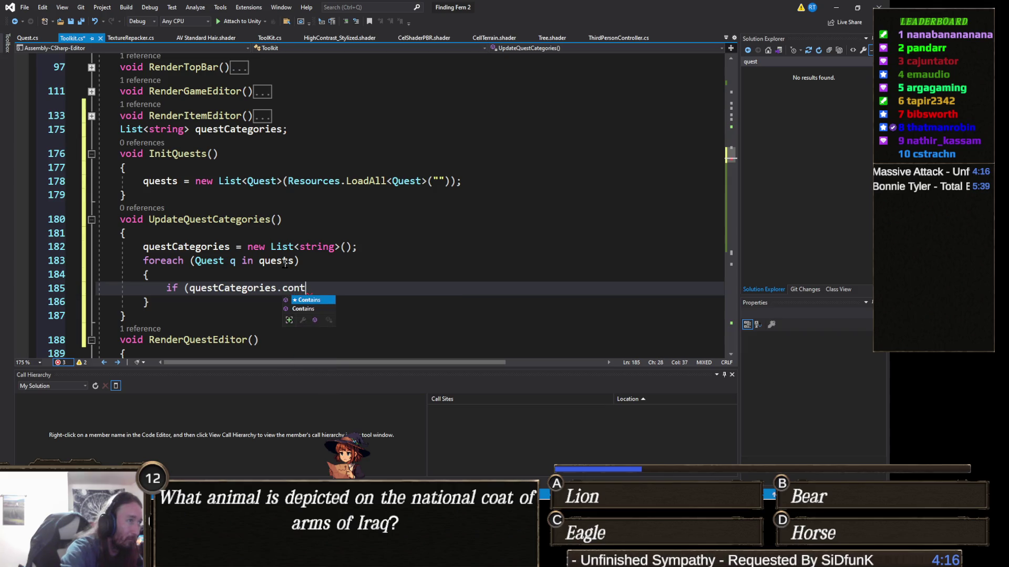
pyautogui.press('Tab')
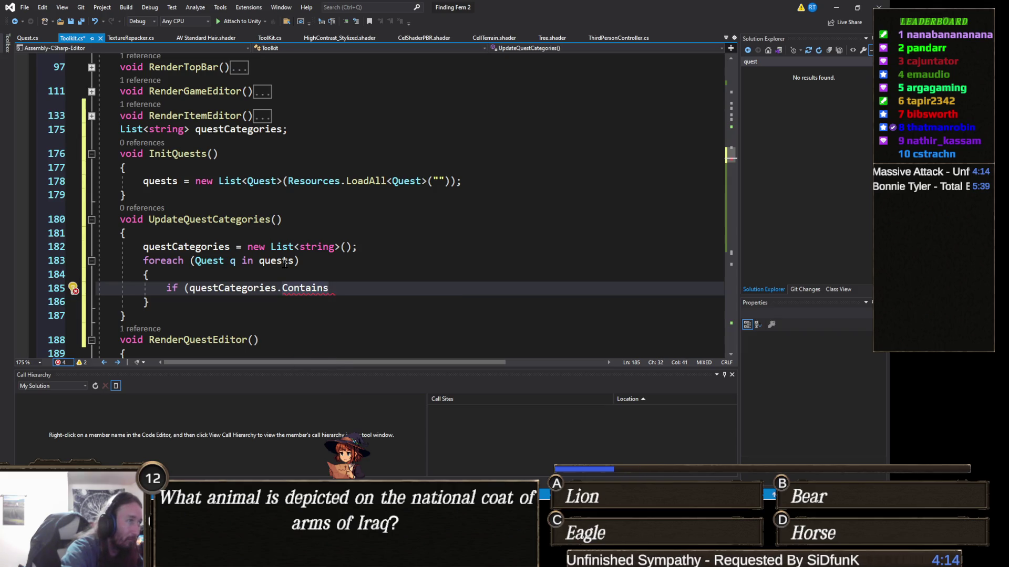
pyautogui.write('(q.')
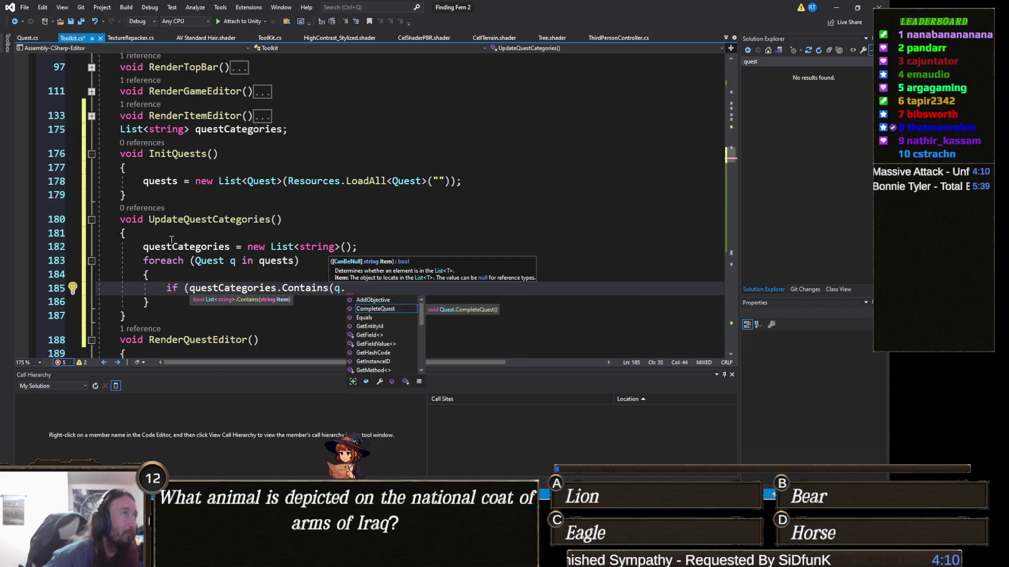
pyautogui.click(198, 262)
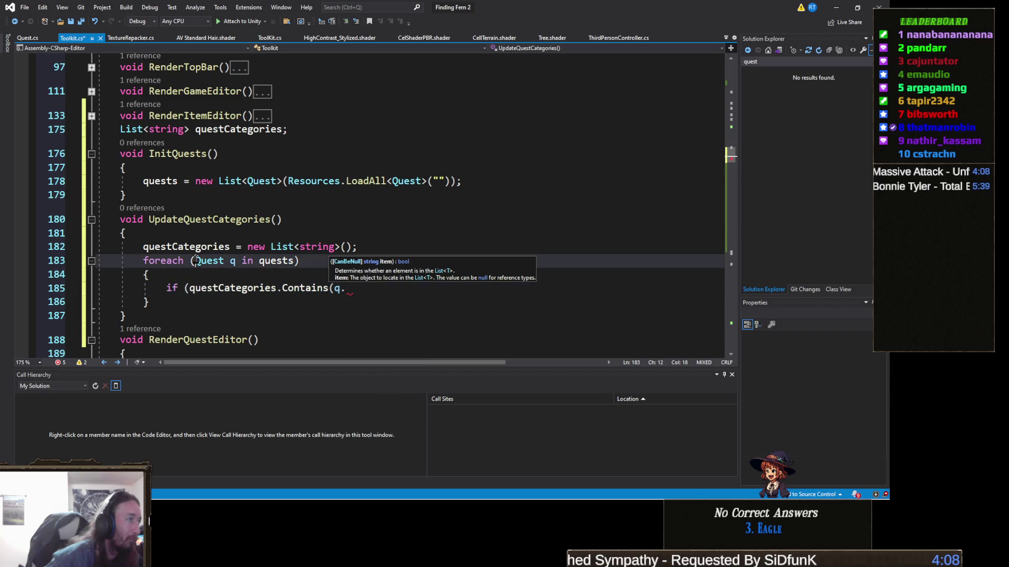
pyautogui.rightClick(201, 261)
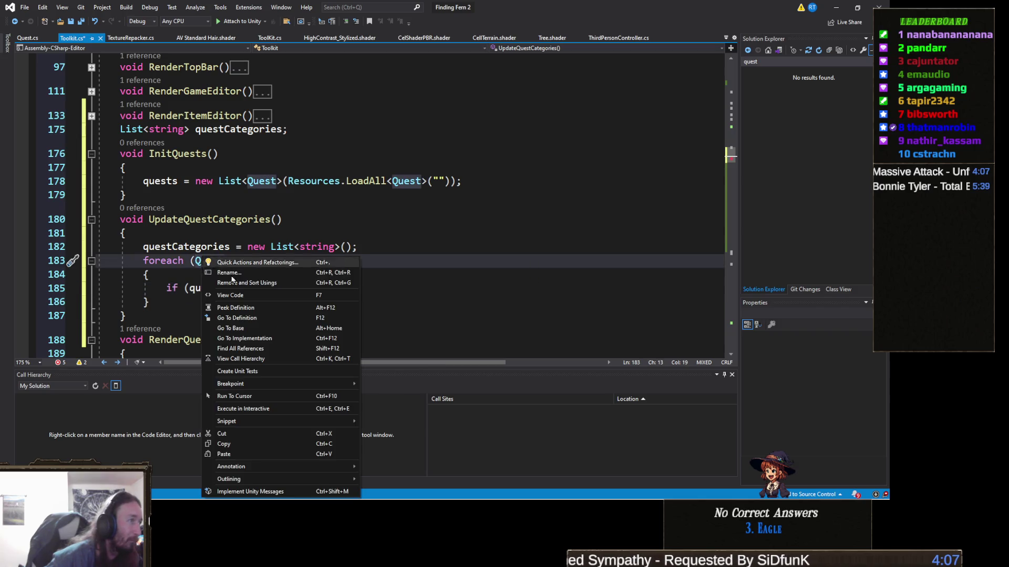
# Add 'public string Category;' below QuestName in the Quest class.
pyautogui.click(247, 317)
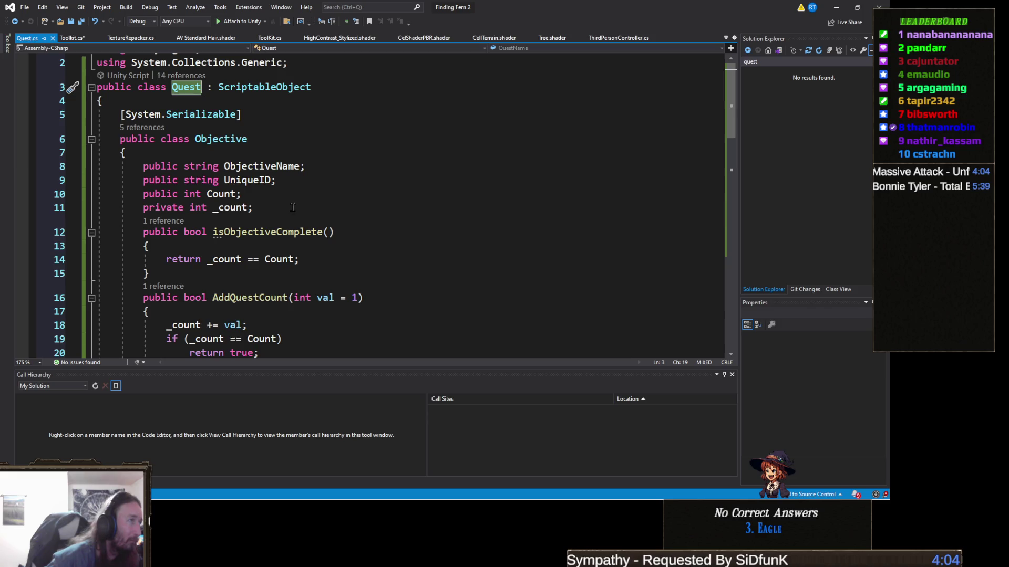
pyautogui.scroll(-4, 294, 207)
pyautogui.scroll(-1, 280, 219)
pyautogui.click(273, 189)
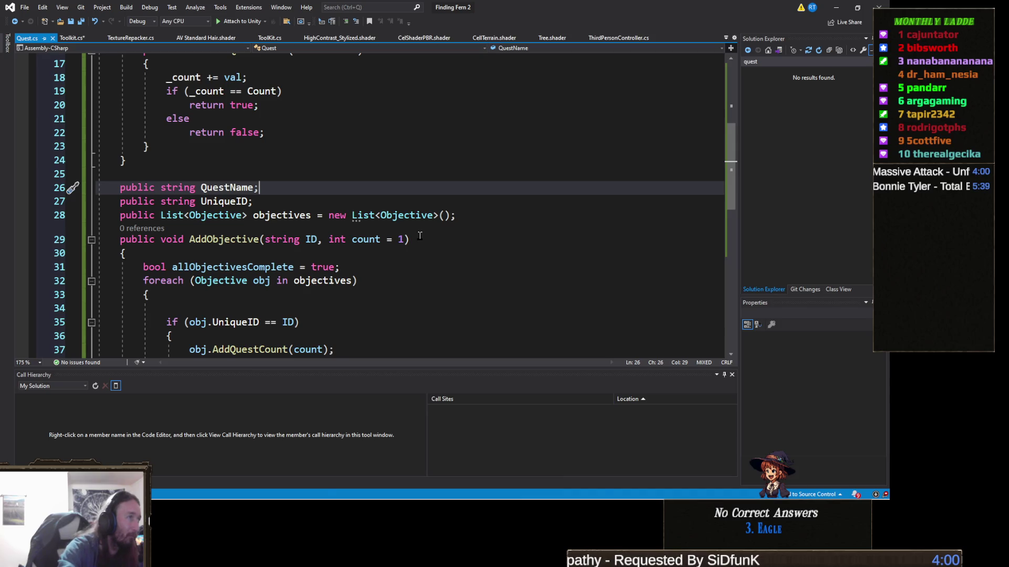
pyautogui.press('Return')
pyautogui.write('public strin')
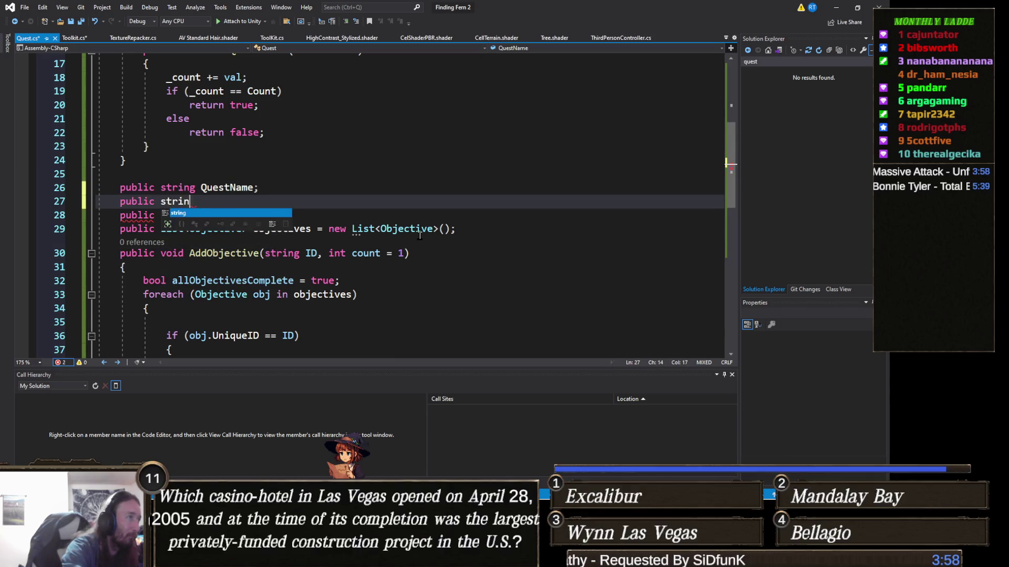
pyautogui.write('g Category;')
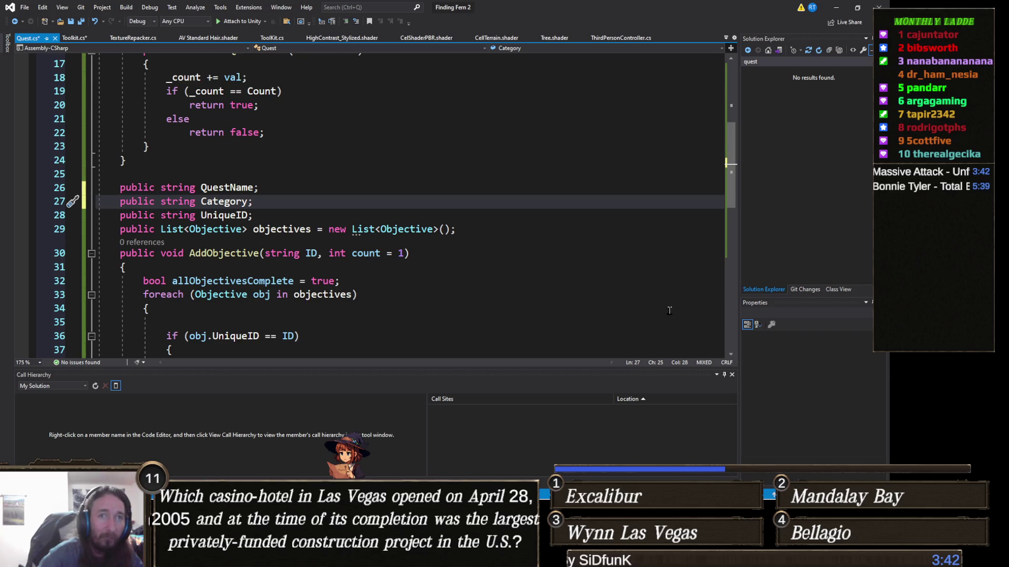
pyautogui.click(277, 253)
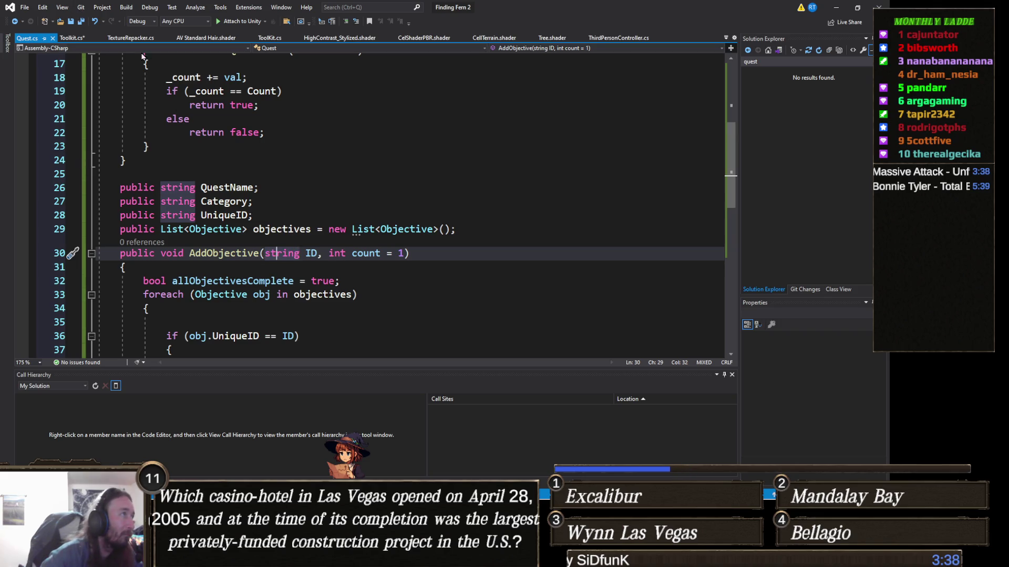
pyautogui.click(69, 39)
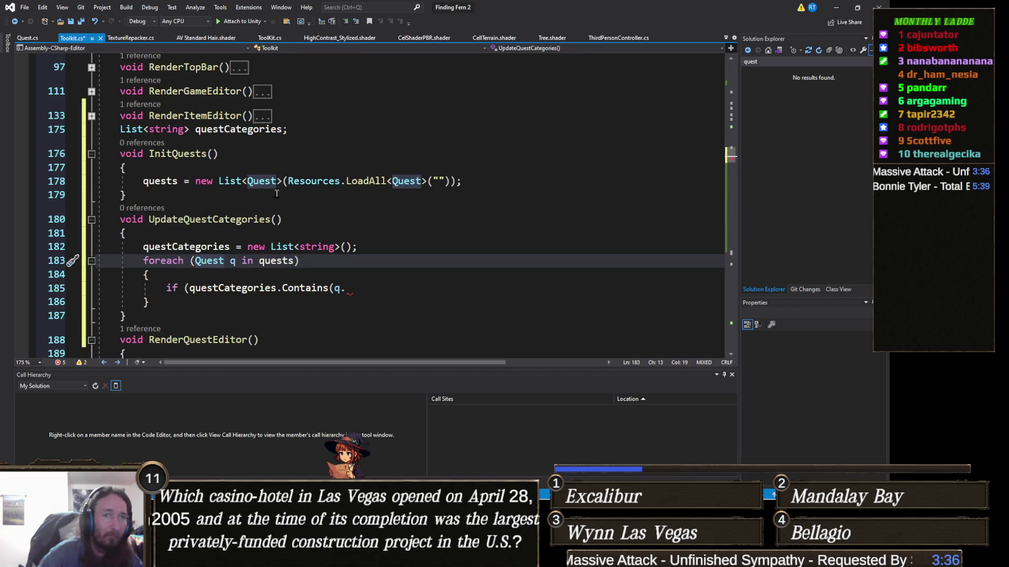
# Complete the loop so any q.Category not in questCategories gets added to it.
pyautogui.click(317, 272)
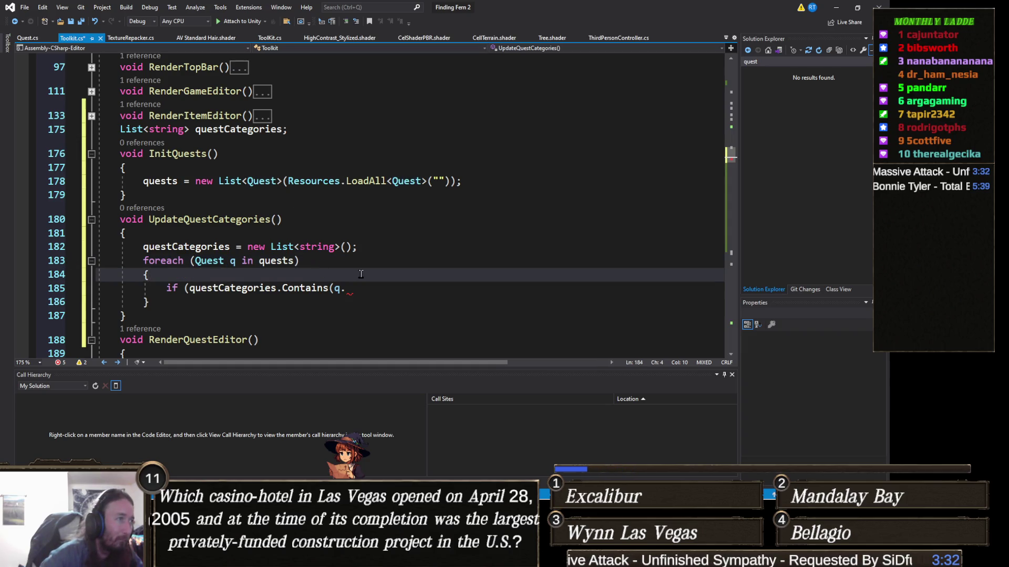
pyautogui.click(457, 291)
pyautogui.write('cat')
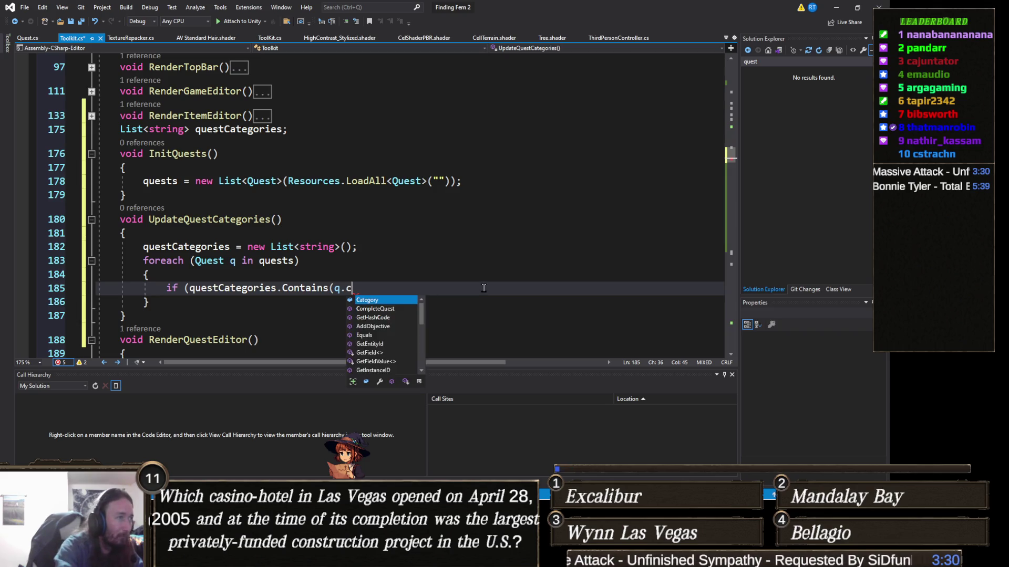
pyautogui.press('Tab')
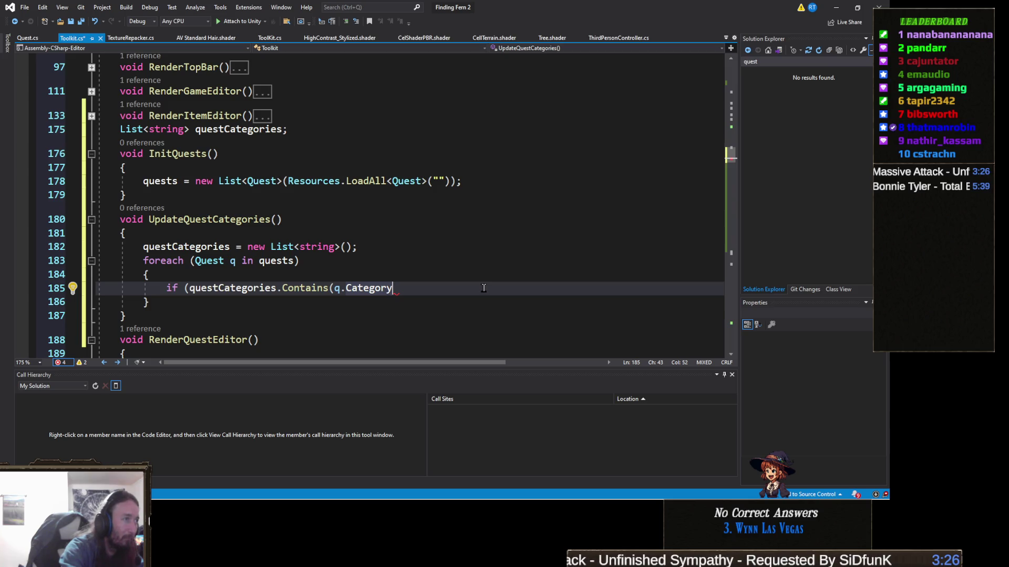
pyautogui.write(')')
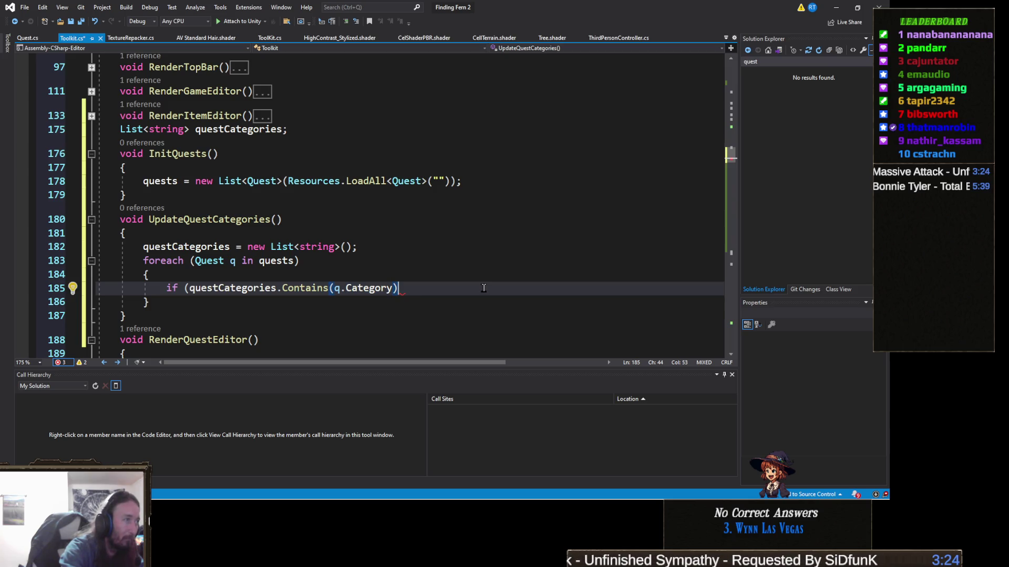
pyautogui.write(')')
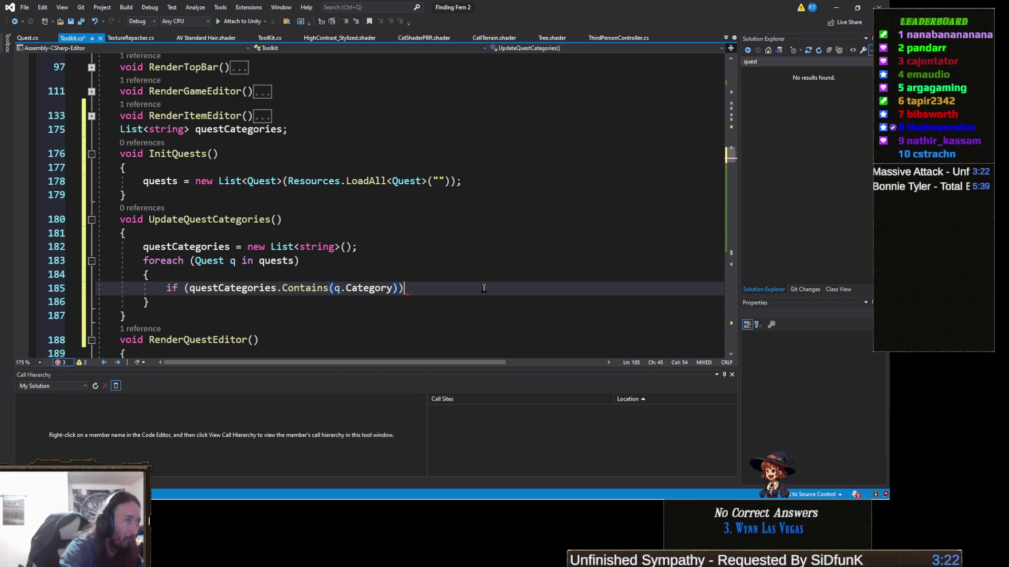
pyautogui.press('Return')
pyautogui.write('{')
pyautogui.press('Return')
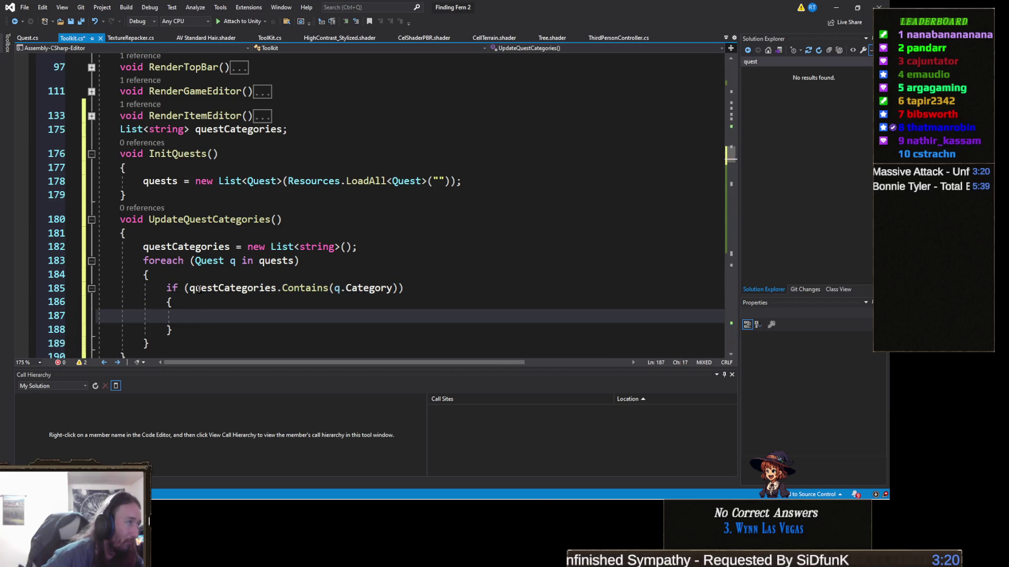
pyautogui.click(191, 289)
pyautogui.write('!')
pyautogui.click(215, 320)
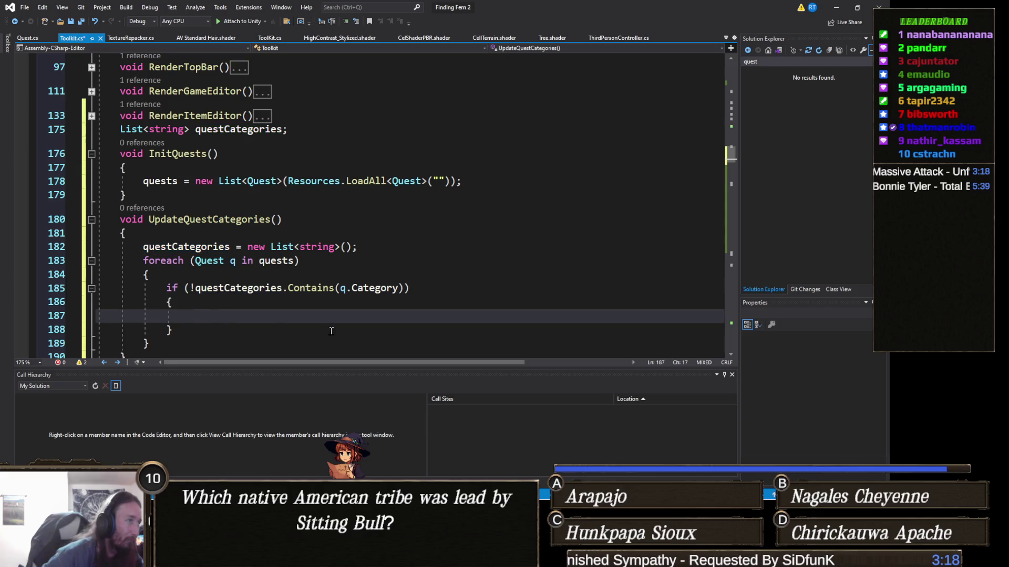
pyautogui.write('questCa')
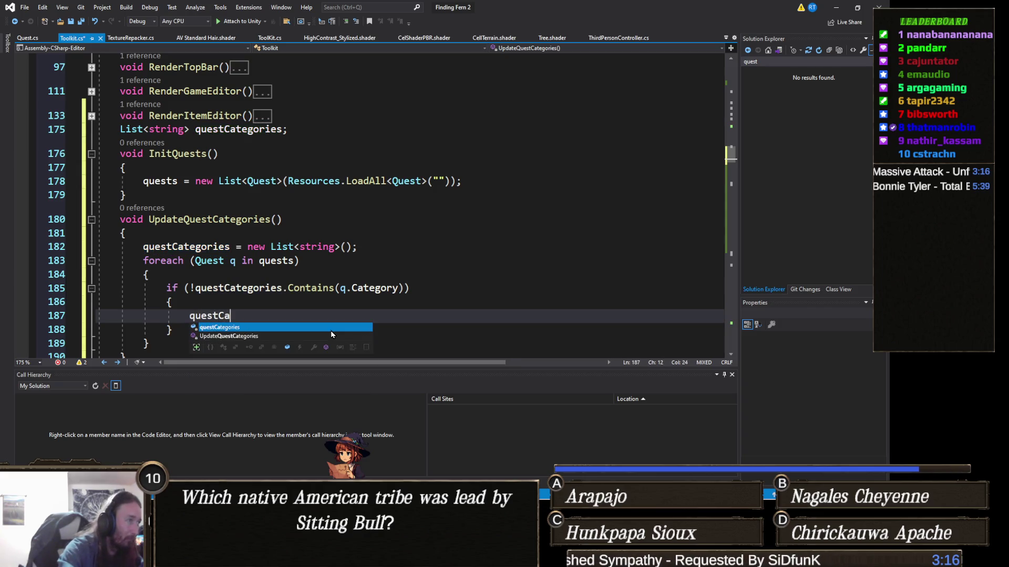
pyautogui.press('Tab')
pyautogui.write('.add(')
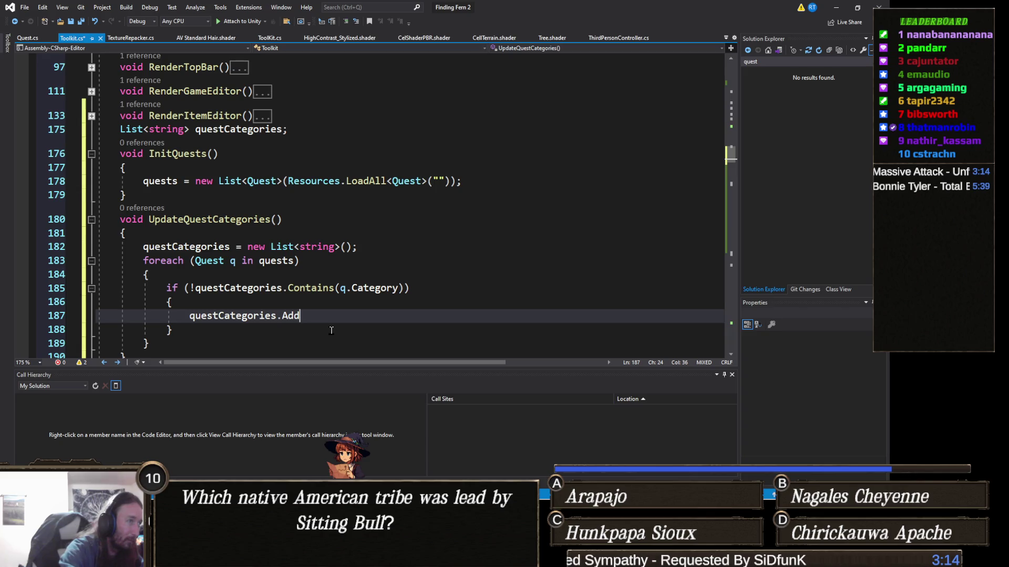
pyautogui.write('q.Category')
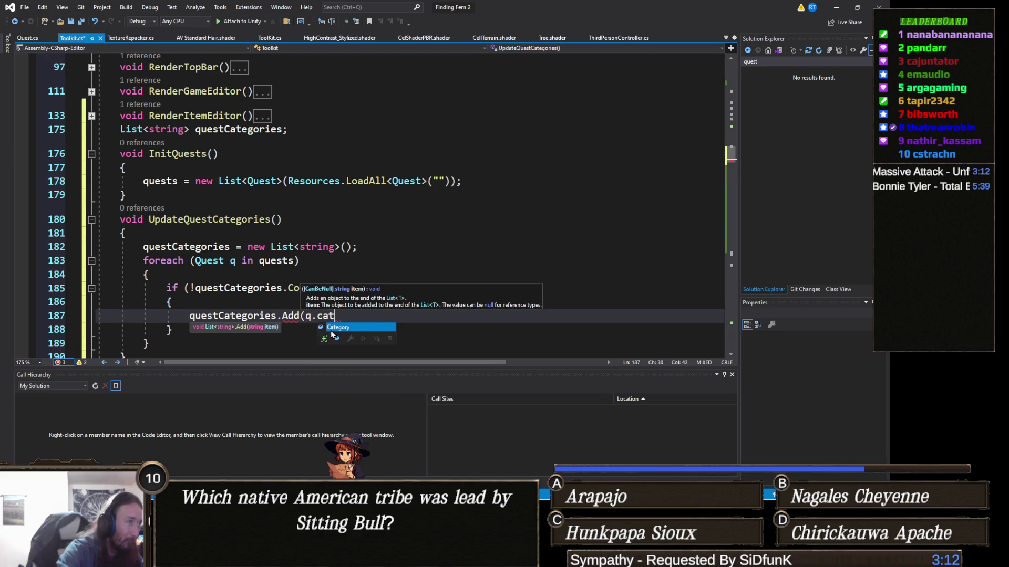
pyautogui.write(');')
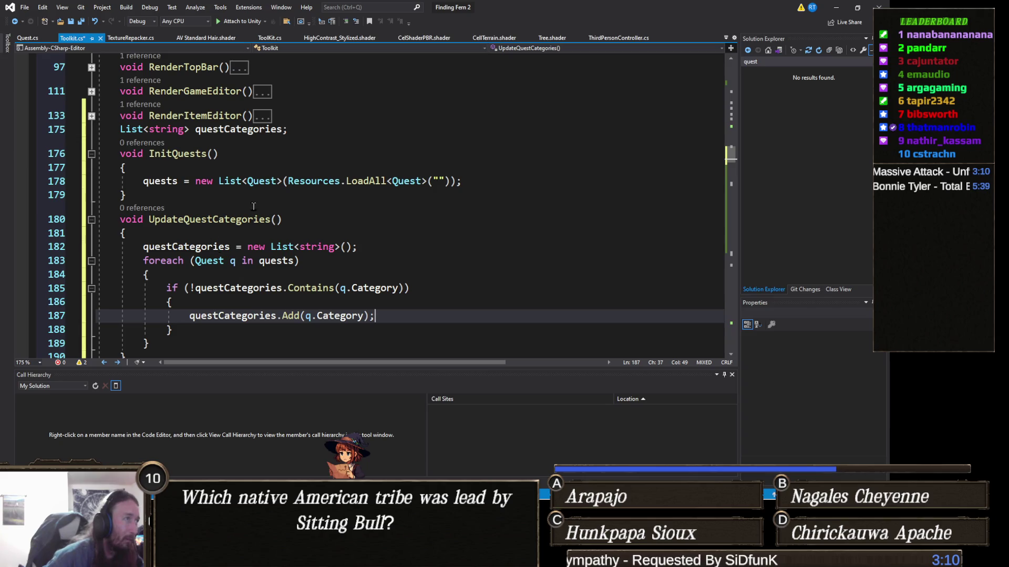
# Call UpdateQuestCategories() in InitQuests right after loading the quests.
pyautogui.click(471, 182)
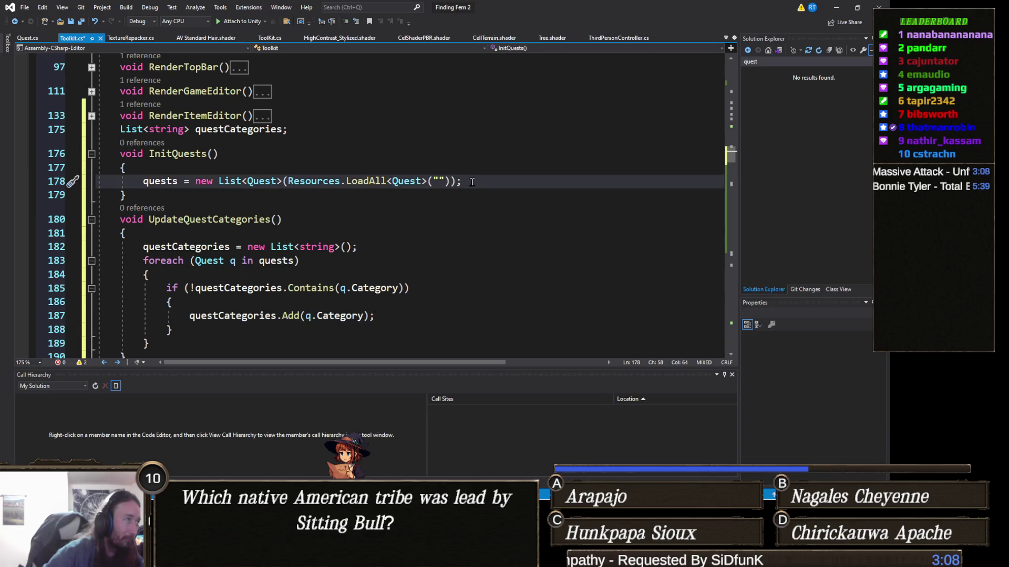
pyautogui.press('Return')
pyautogui.write('Upda')
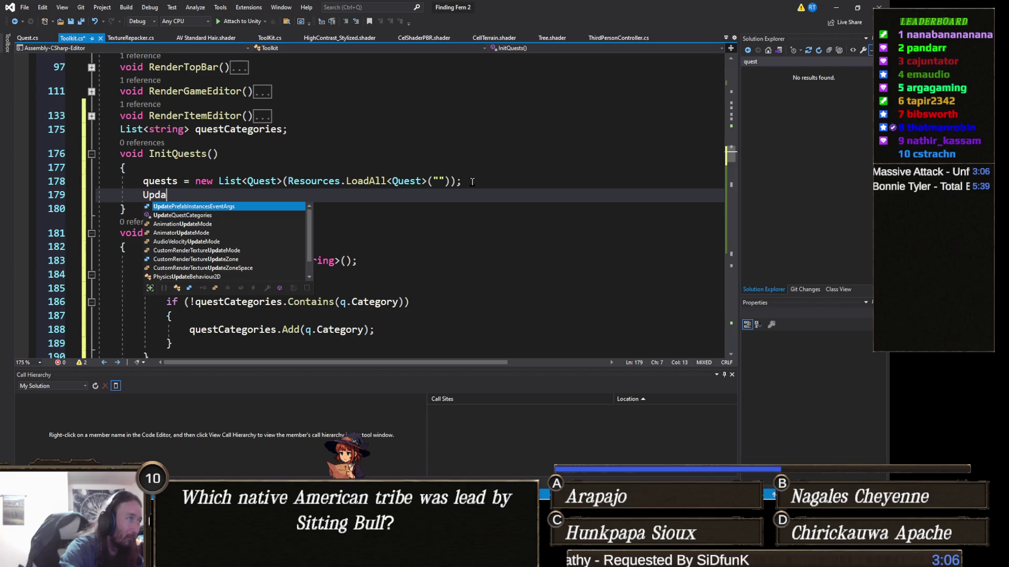
pyautogui.write('teQ')
pyautogui.press('Tab')
pyautogui.write('();')
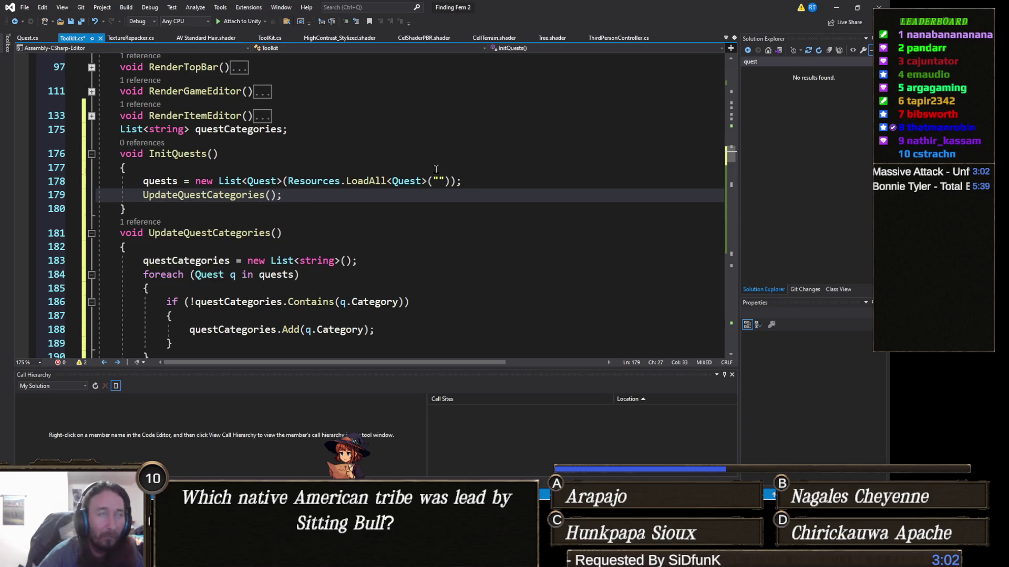
pyautogui.hotkey('ctrl', 'Tab')
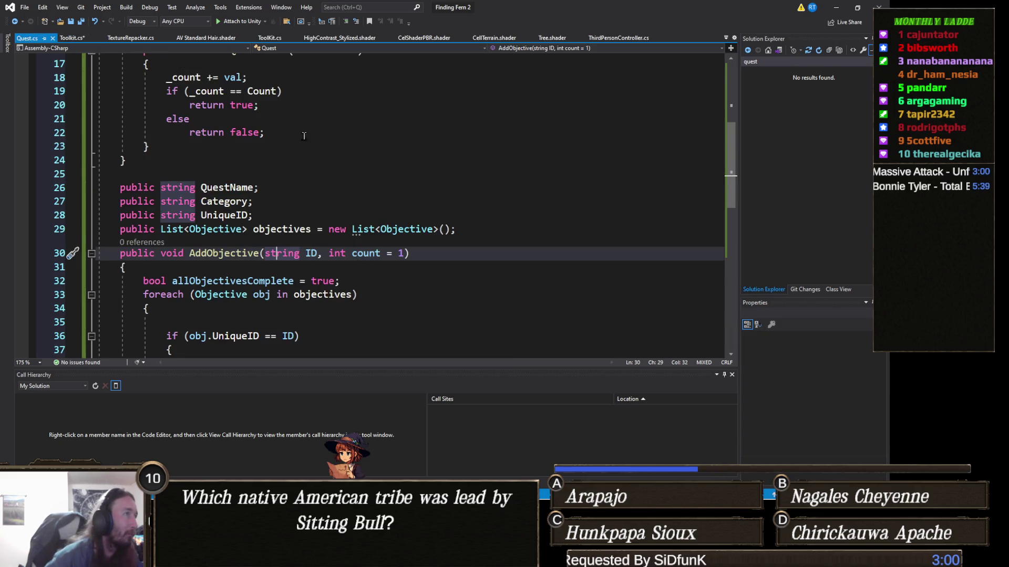
# Default the Category field to "none" and save Quest.cs.
pyautogui.click(274, 203)
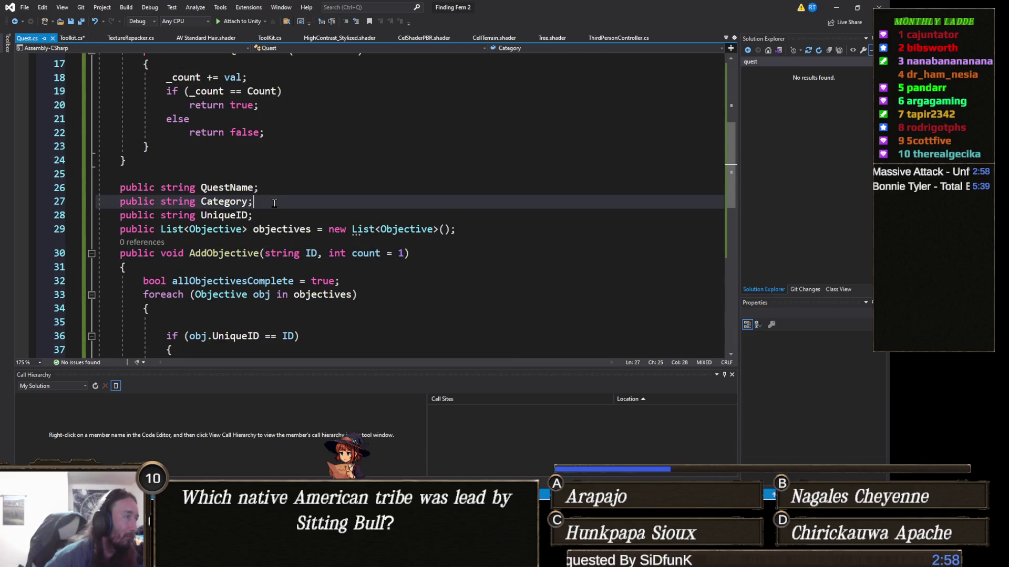
pyautogui.press('BackSpace')
pyautogui.write('= ')
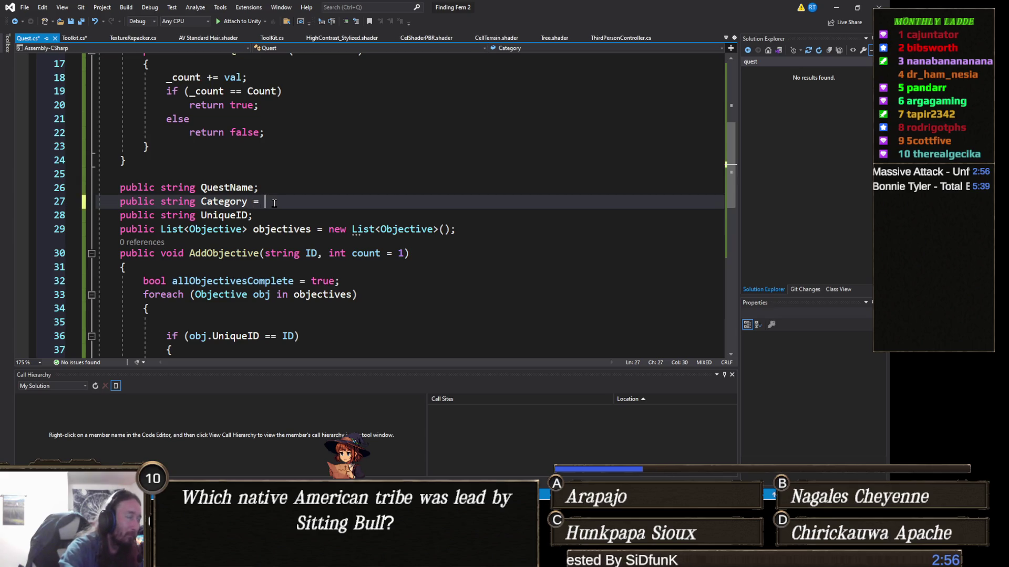
pyautogui.write('"none"')
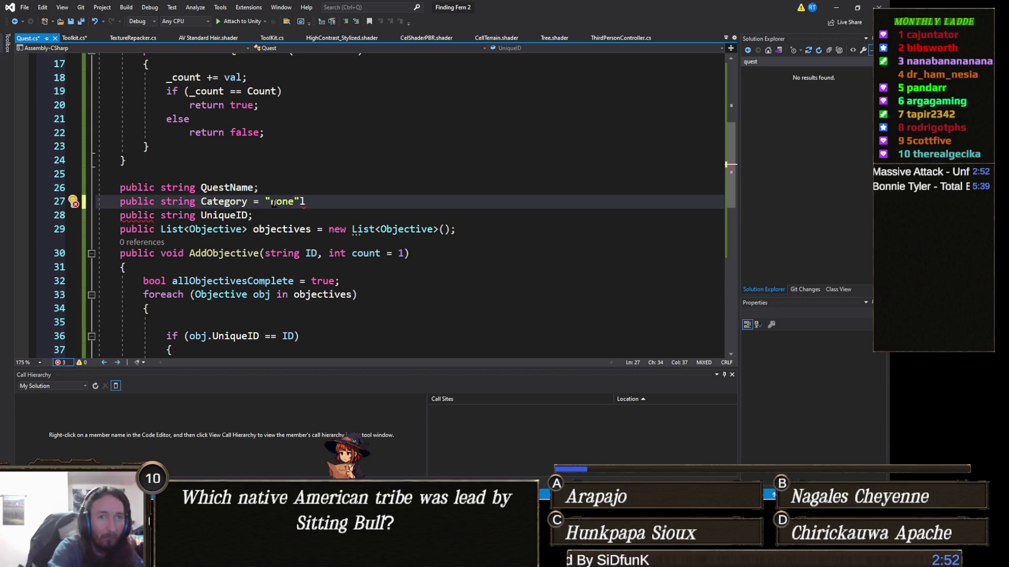
pyautogui.write(';')
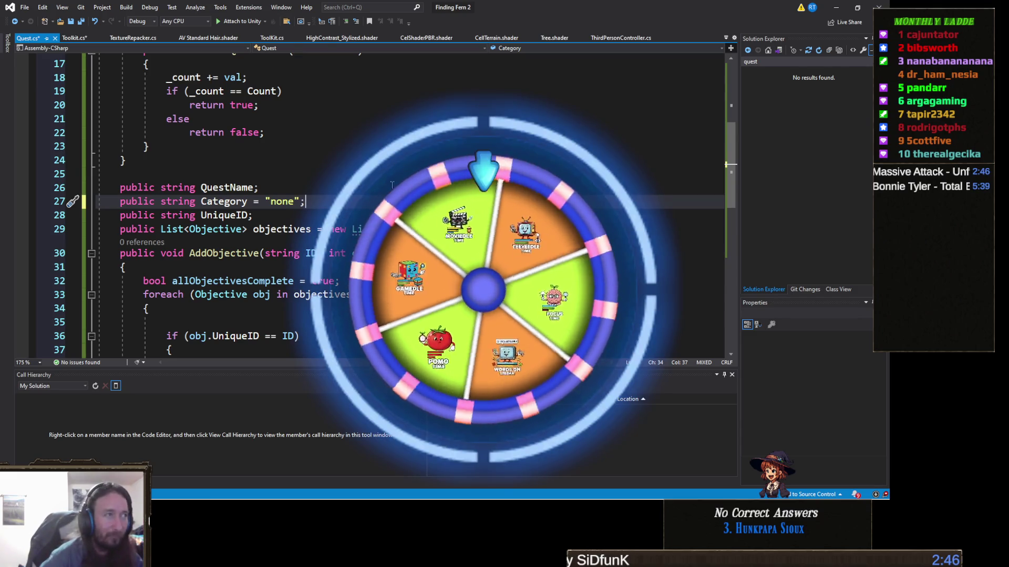
pyautogui.hotkey('ctrl', 's')
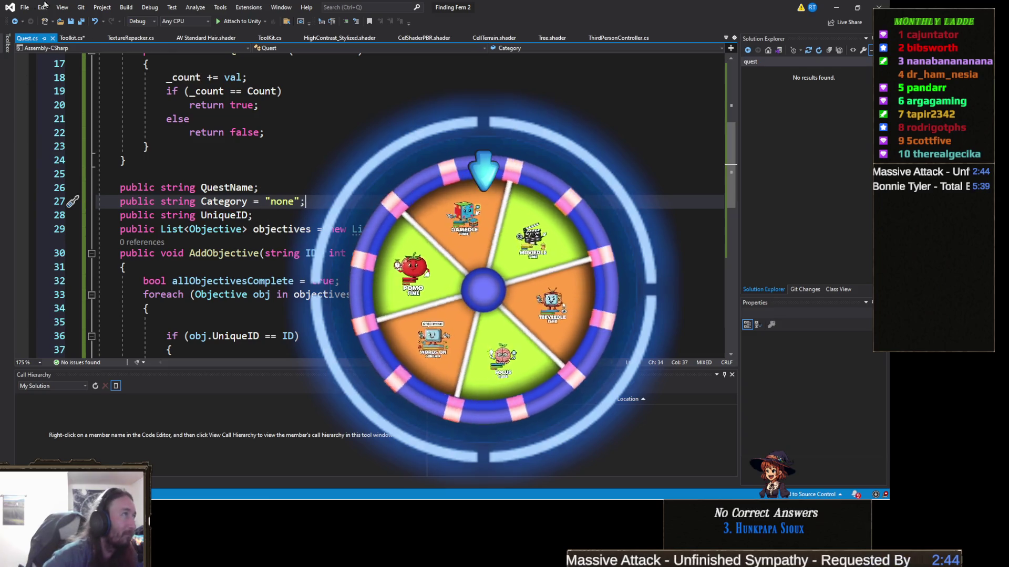
pyautogui.click(72, 38)
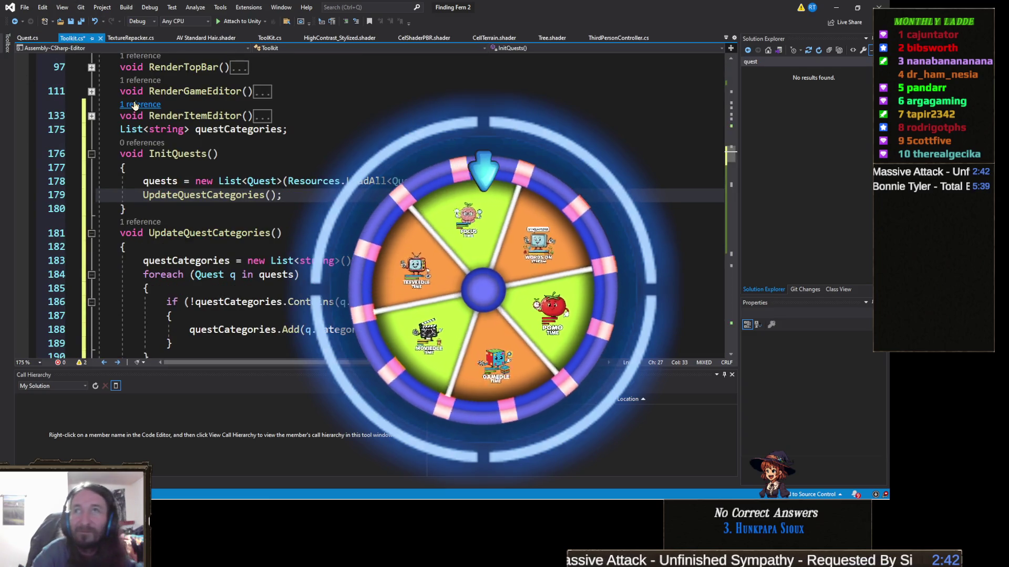